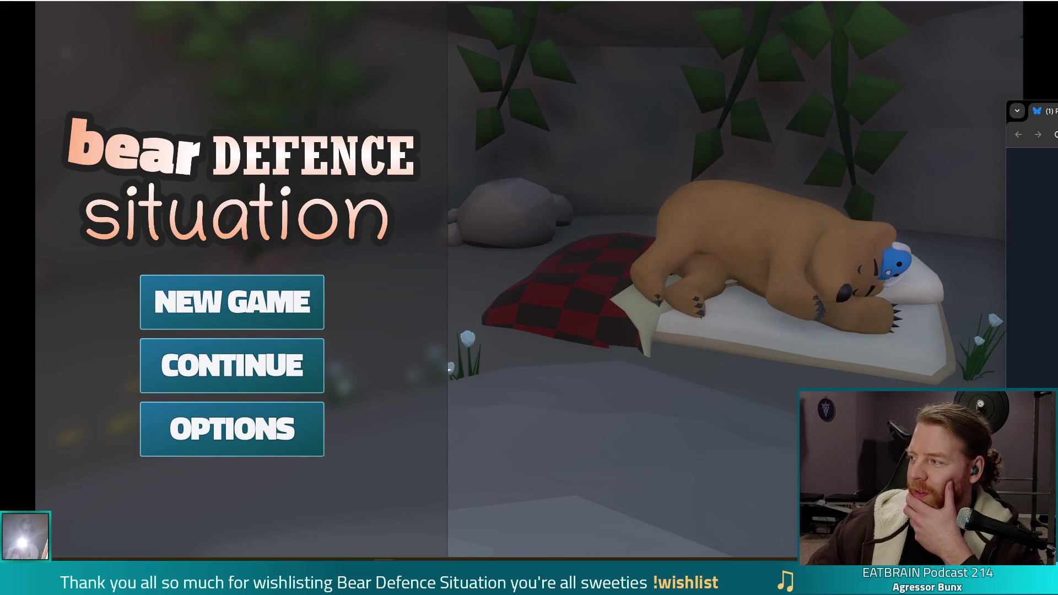
Step: Bring the browser showing the Bluesky protest-banner post over the game and maximize it
drag(1047, 116, 778, 135)
double_click(778, 134)
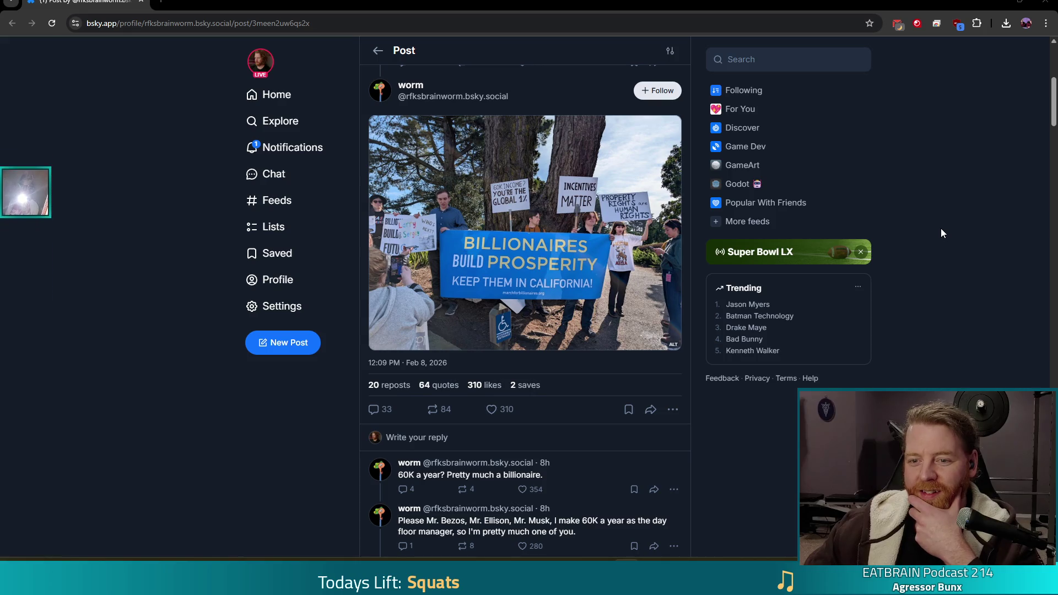
scroll(943, 225, up, 5)
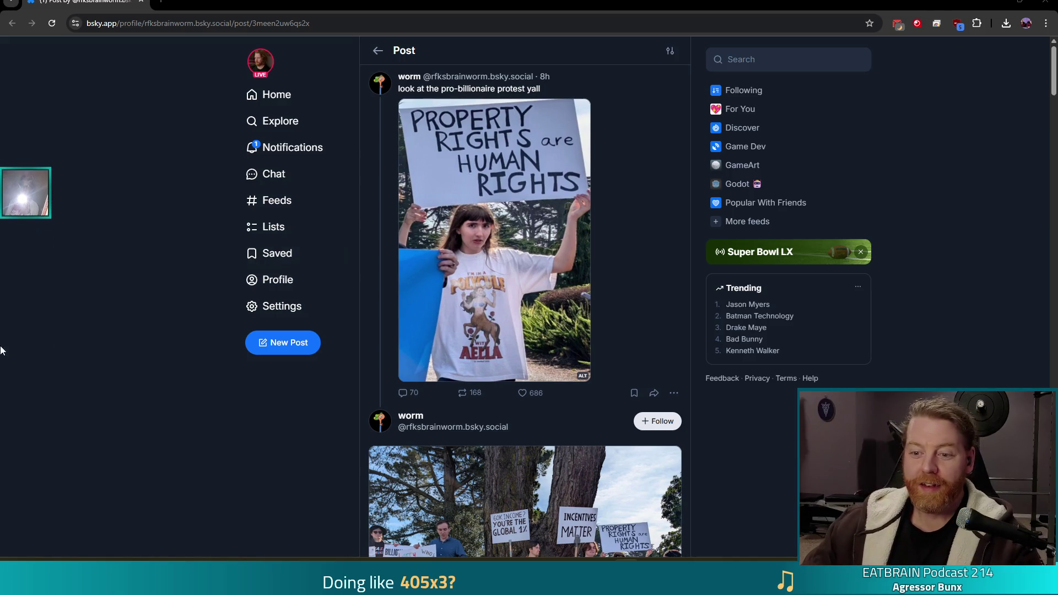
scroll(76, 343, down, 6)
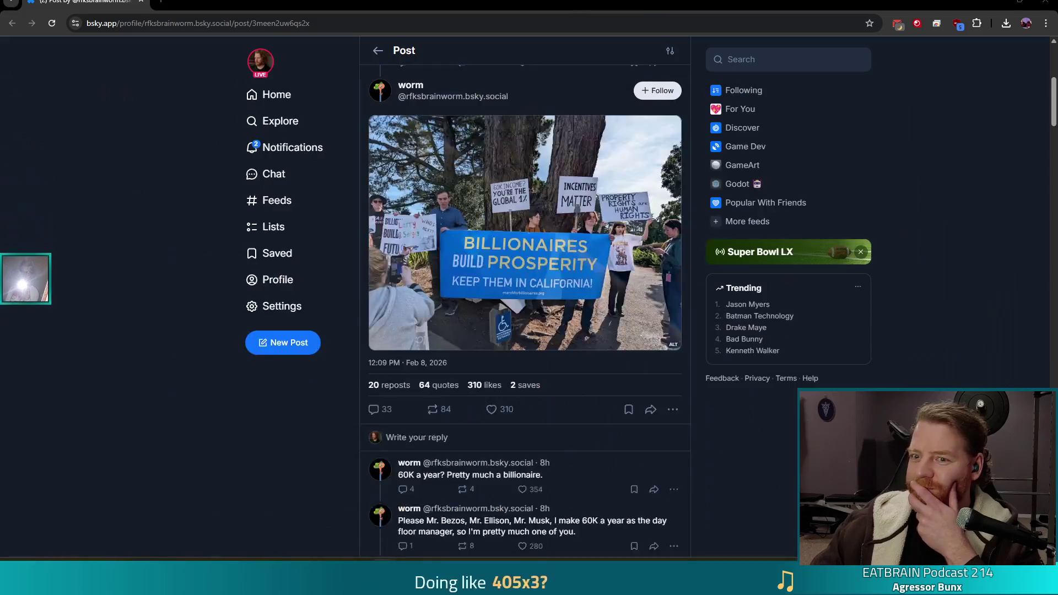
Step: Open the 'it would appear that way' reply in a new tab, read its thread, and enlarge the protest photo
middle_click(650, 519)
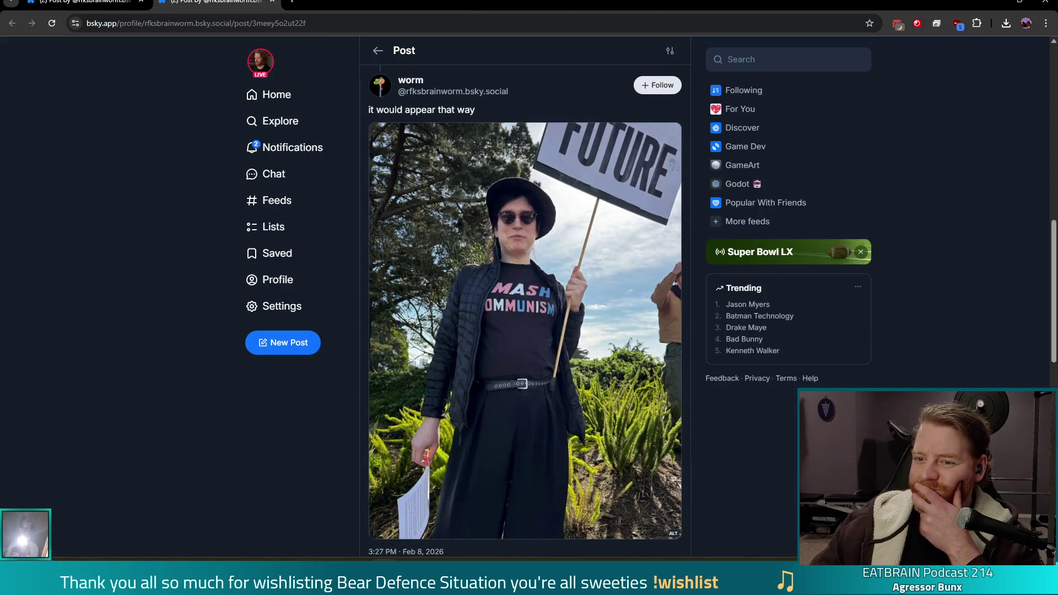
scroll(611, 398, up, 4)
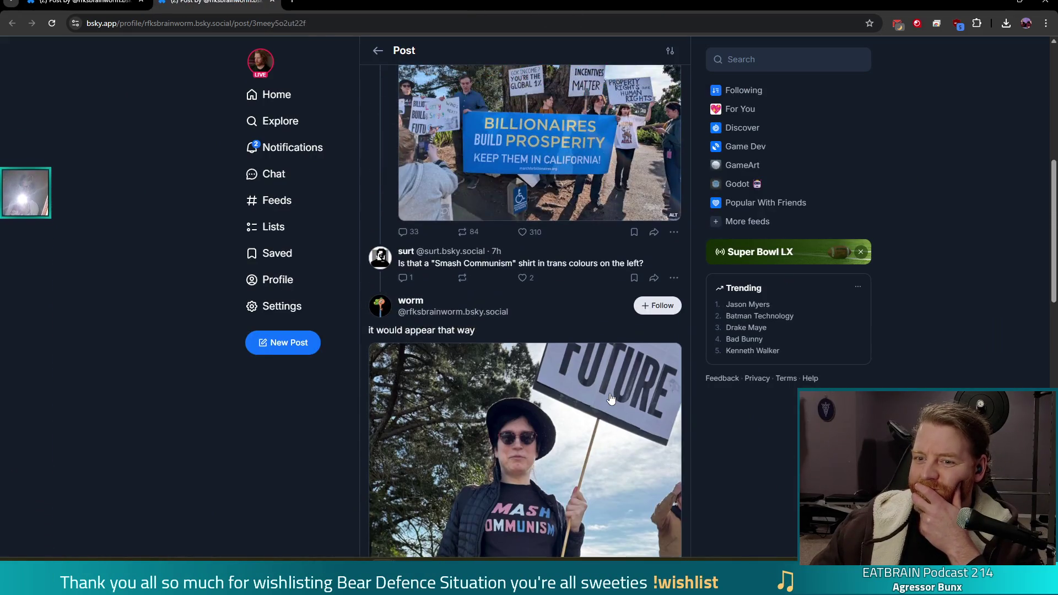
scroll(610, 398, down, 4)
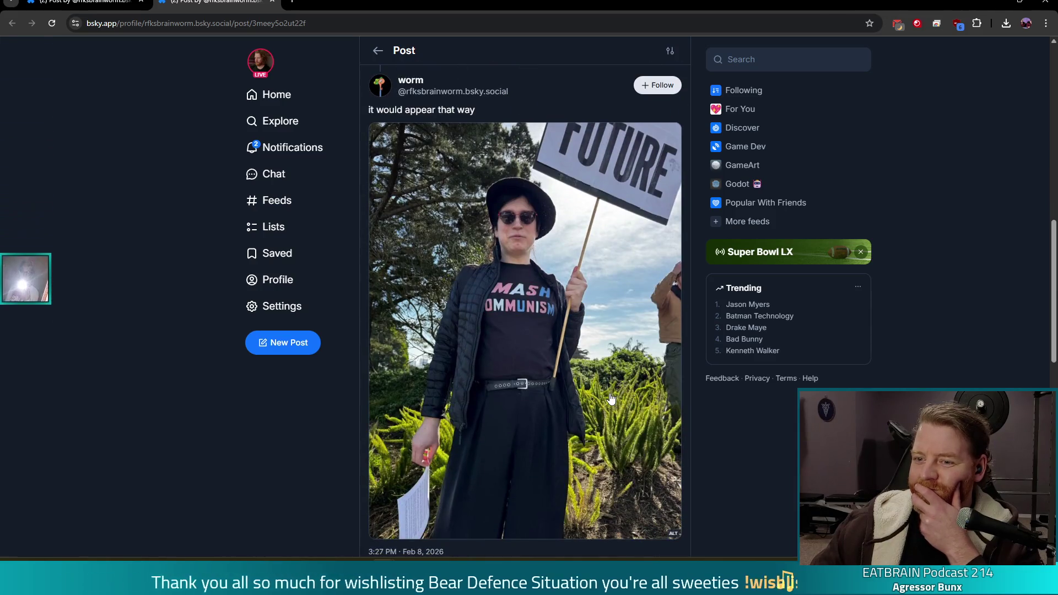
scroll(611, 398, up, 3)
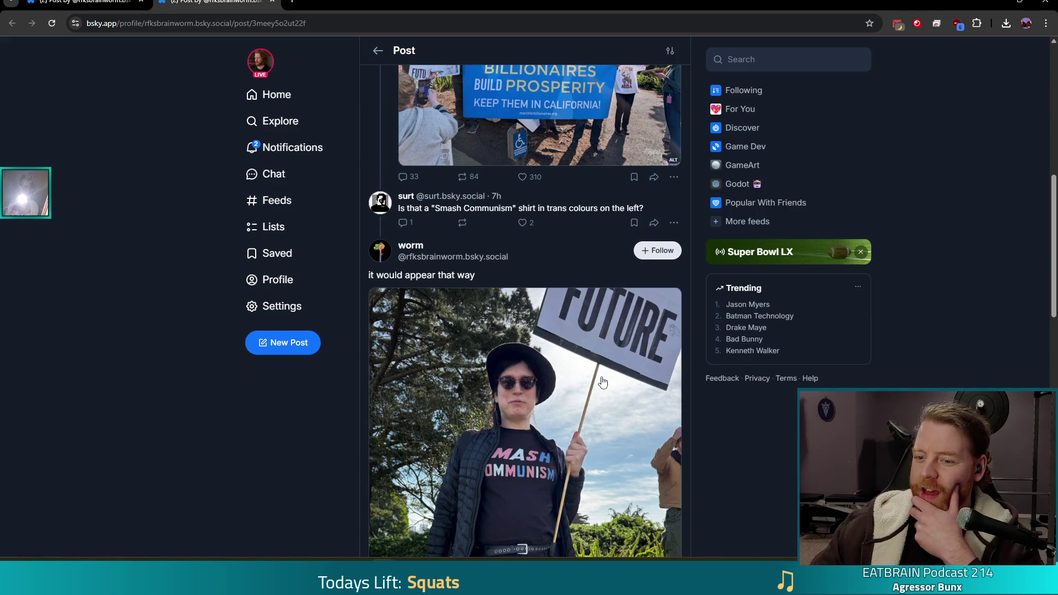
scroll(602, 381, down, 3)
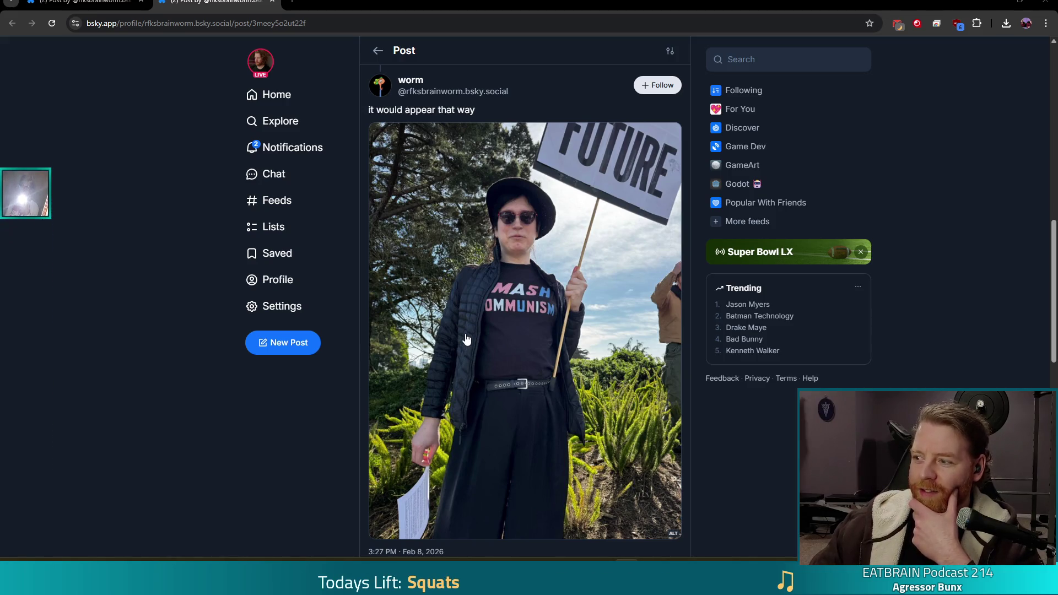
scroll(466, 339, up, 5)
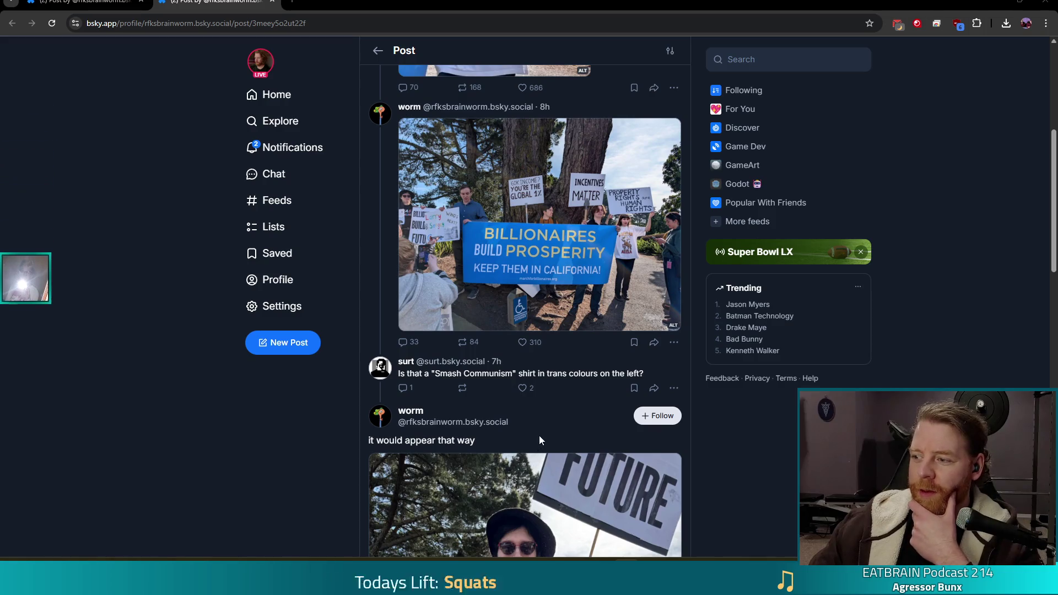
click(548, 322)
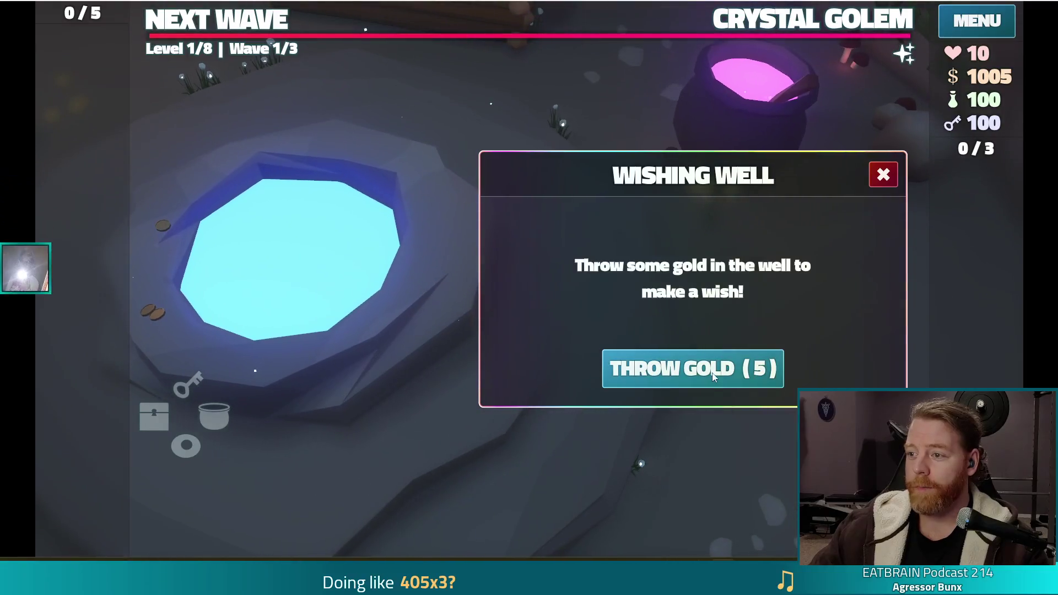
Step: Throw 5, 10 and 15 gold into the well, picking Stocked Up, Diamond Hands and Lucky Shot
click(685, 368)
click(567, 281)
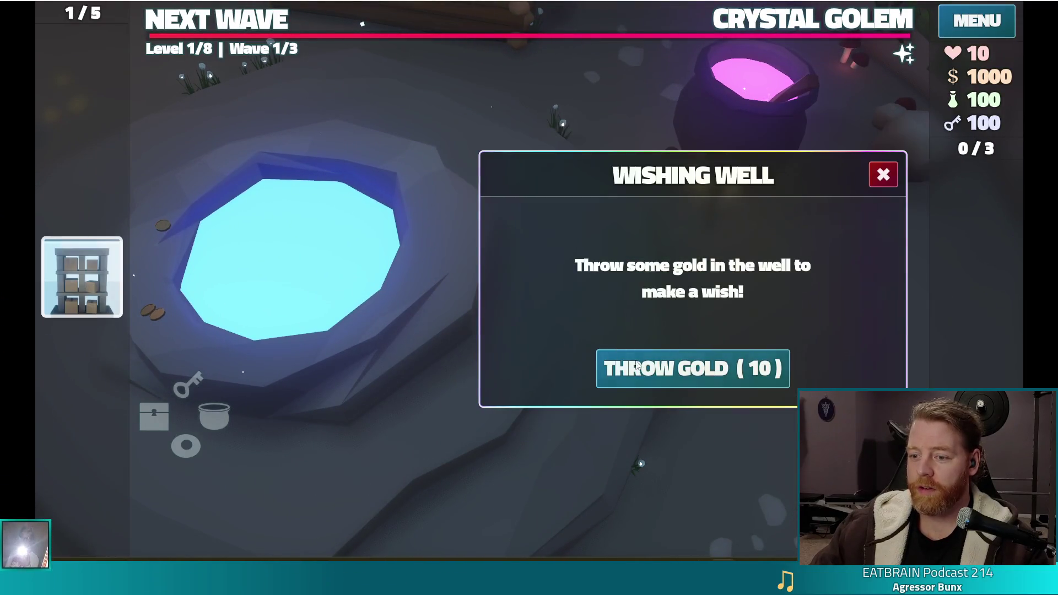
click(667, 372)
click(606, 215)
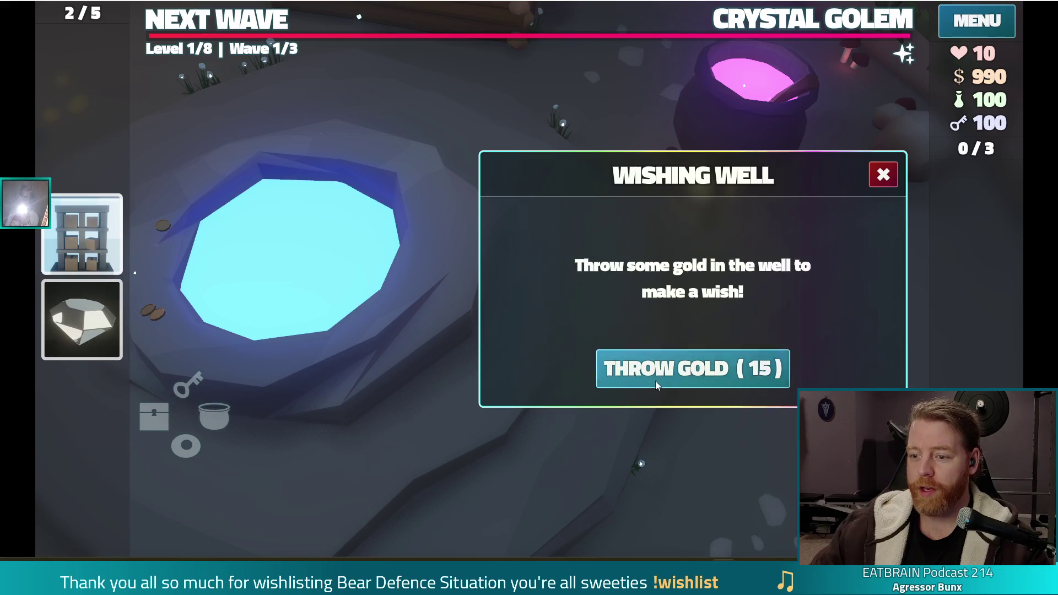
click(692, 368)
click(722, 219)
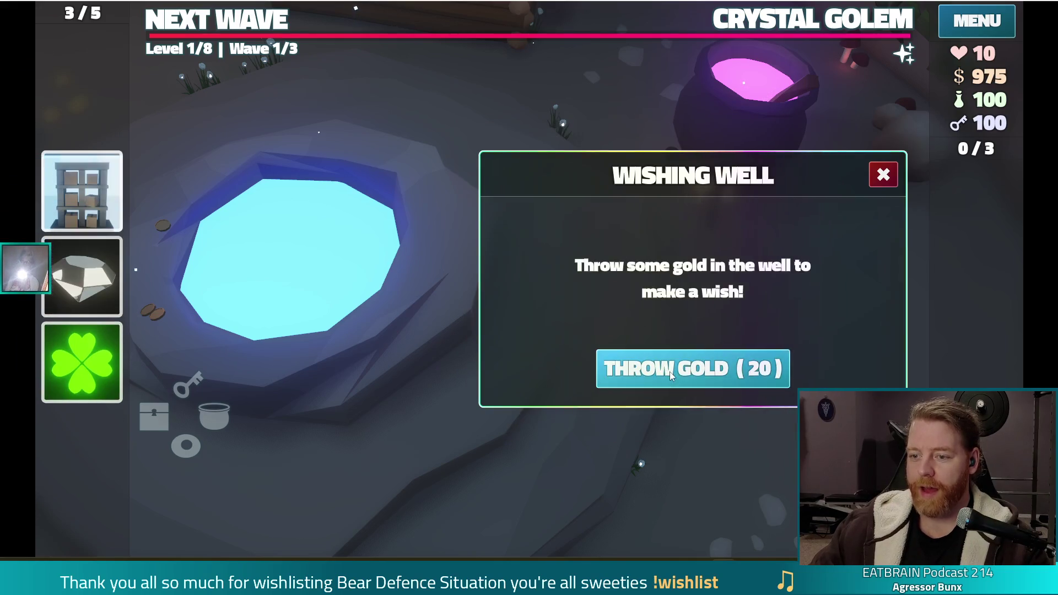
Step: Throw 20 and 25 gold for the Trash Can and Girldinner wishes, then close the Wishing Well
click(669, 371)
click(585, 307)
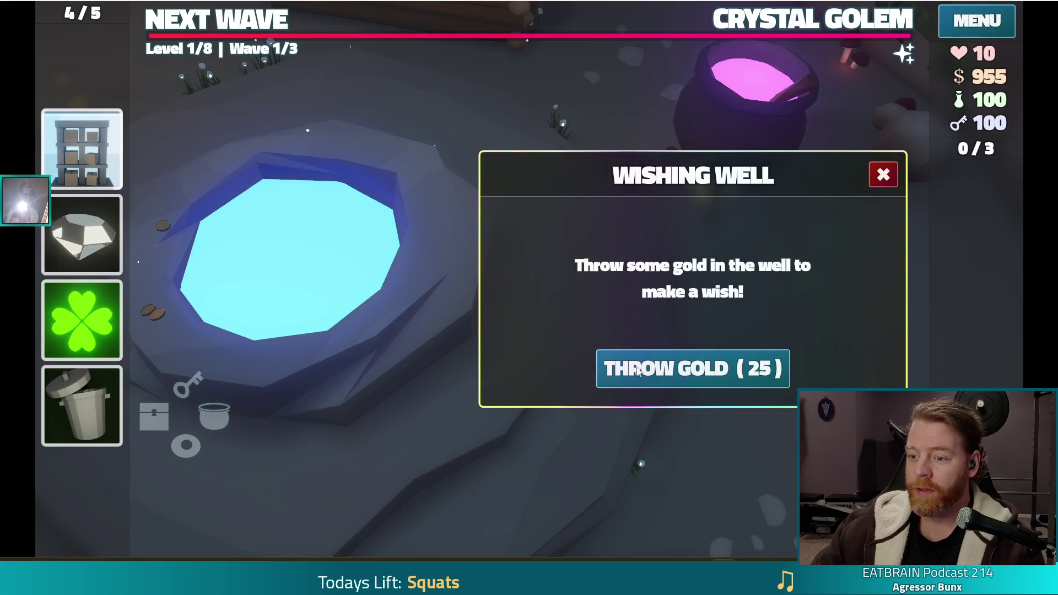
click(639, 370)
click(709, 277)
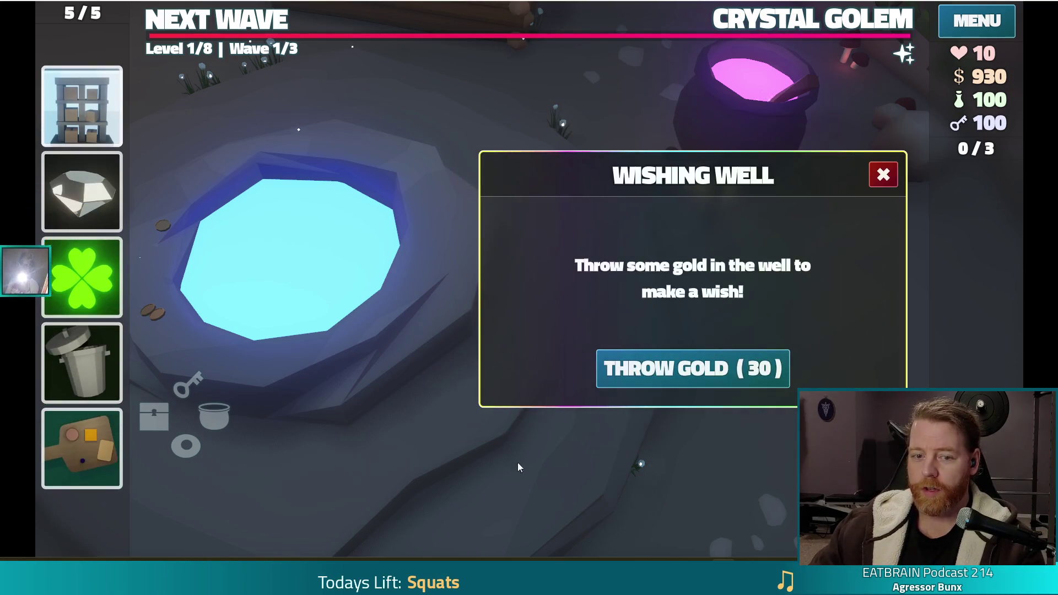
click(904, 142)
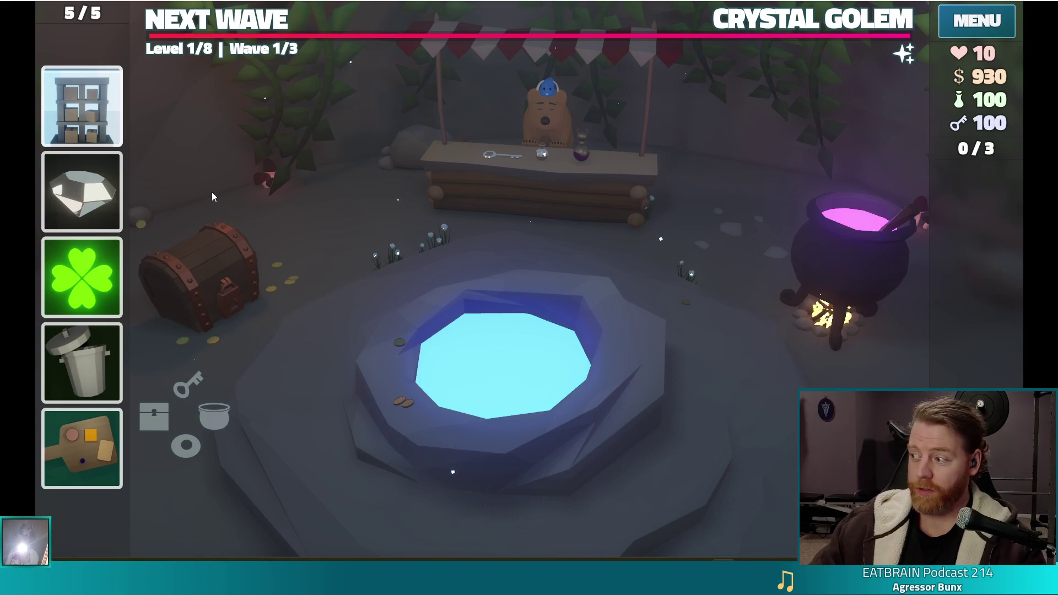
Step: Select and discard the diamond card, then the bookshelf card, using their red X buttons
mouse_move(76, 186)
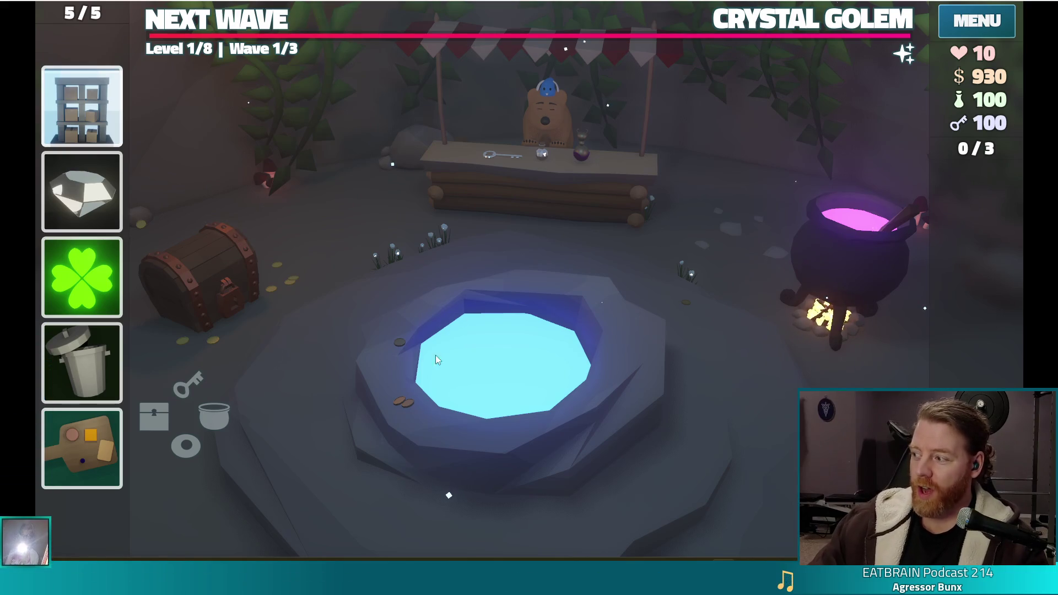
click(81, 190)
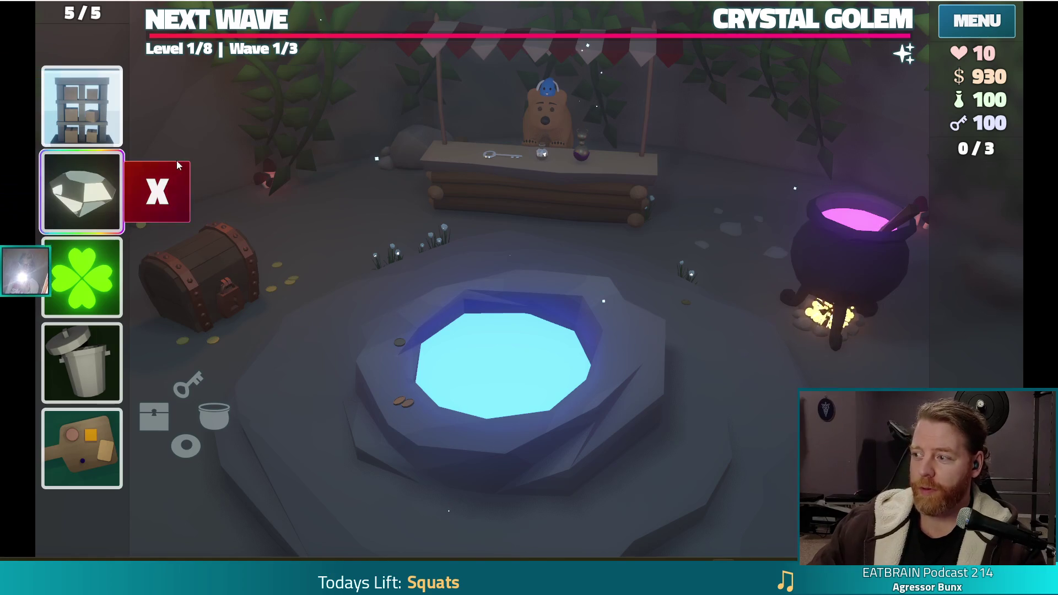
click(157, 194)
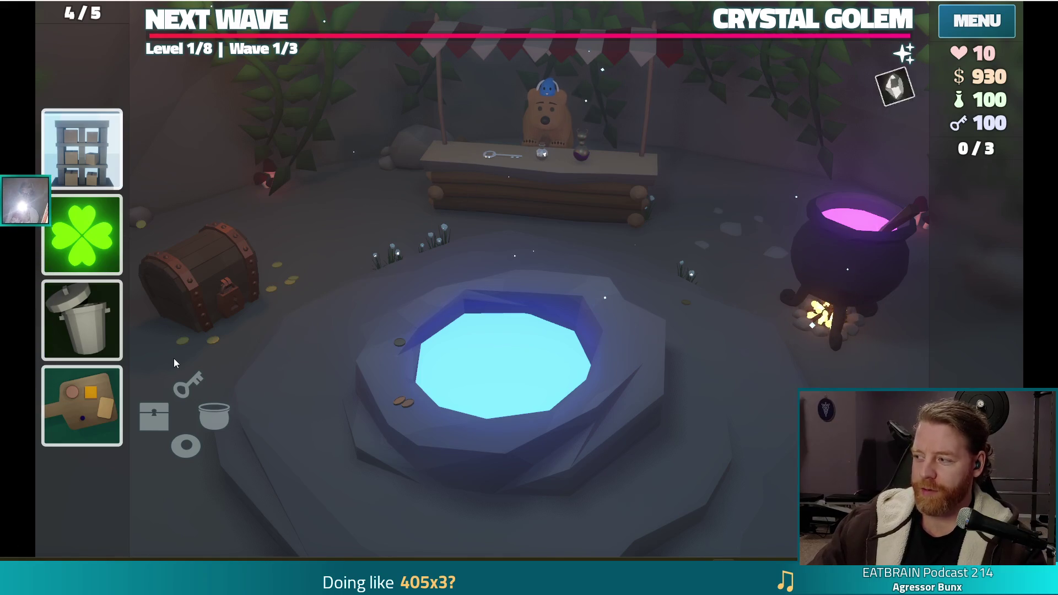
click(74, 165)
click(171, 168)
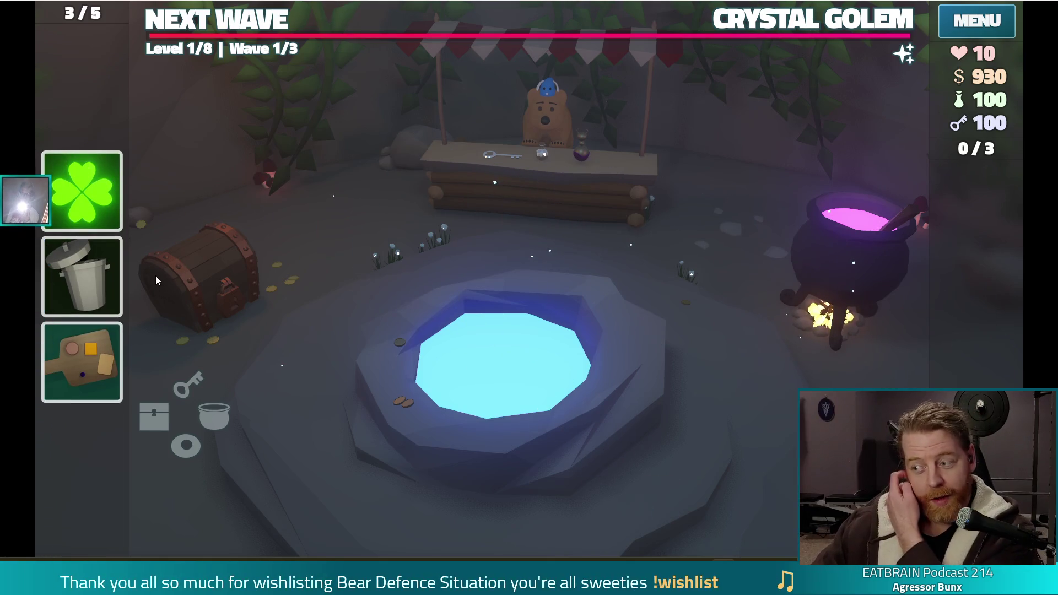
mouse_move(112, 234)
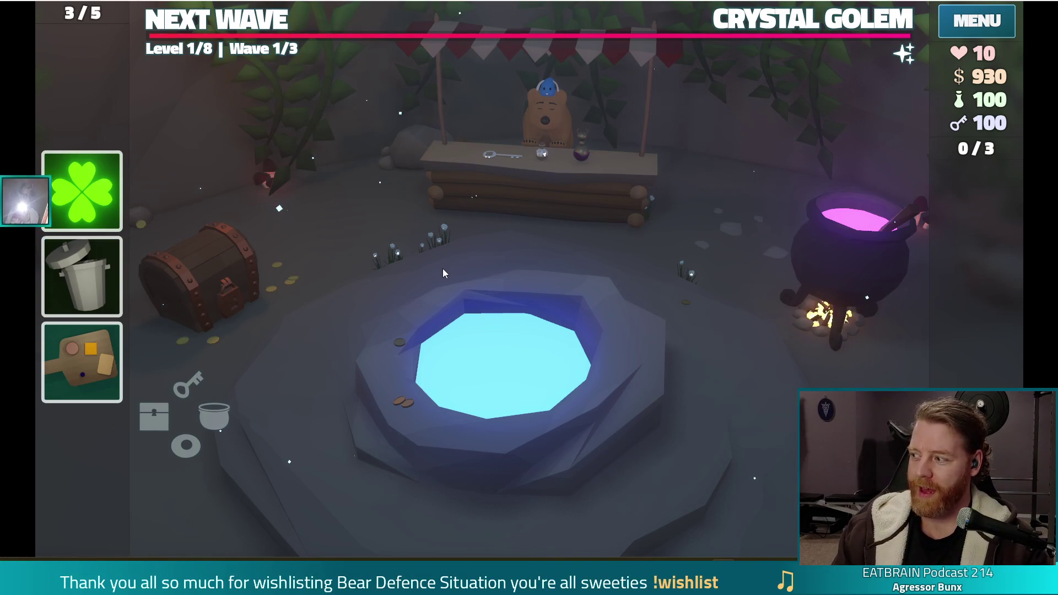
mouse_move(79, 182)
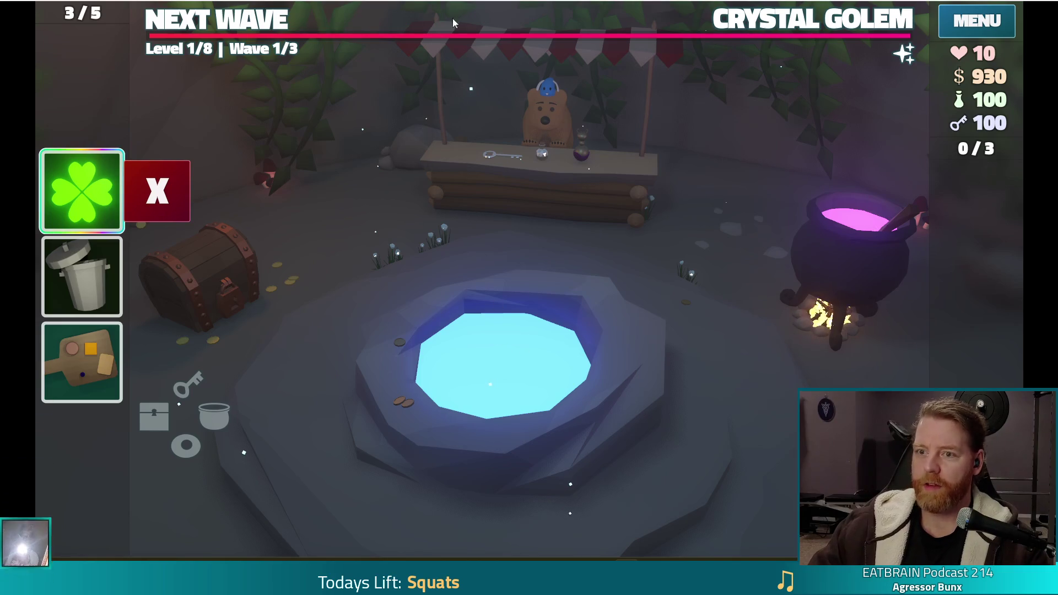
Step: Make the game a narrow, tall window at the top-left and drag out the Lucky Shot clover card
key(F11)
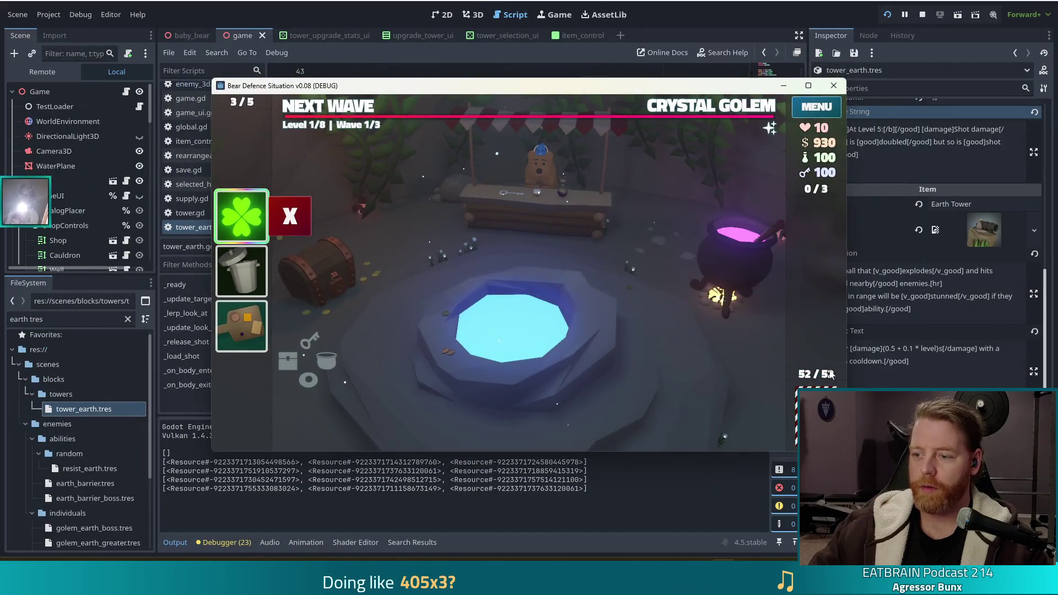
drag(462, 90, 331, 5)
mouse_move(715, 369)
mouse_down()
mouse_move(678, 441)
mouse_move(458, 542)
mouse_up()
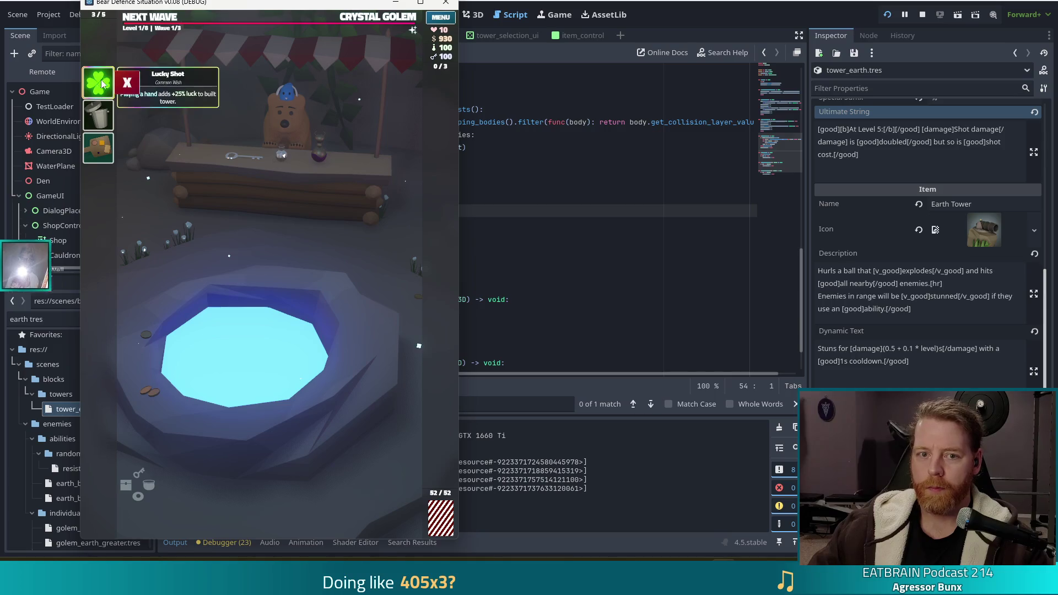
mouse_move(99, 84)
mouse_down()
mouse_move(104, 238)
mouse_move(222, 429)
mouse_up()
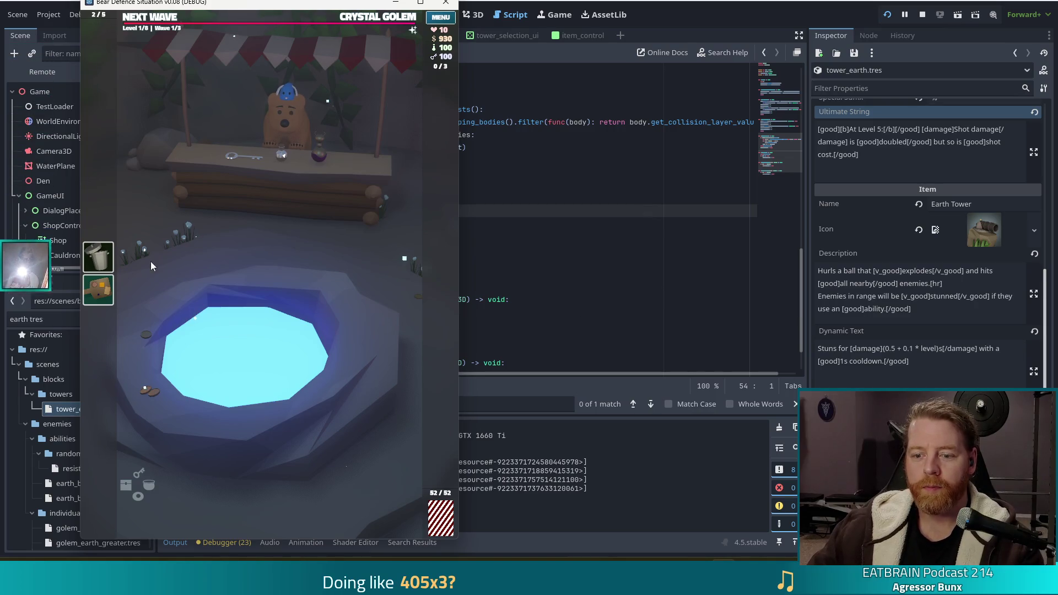
mouse_move(102, 260)
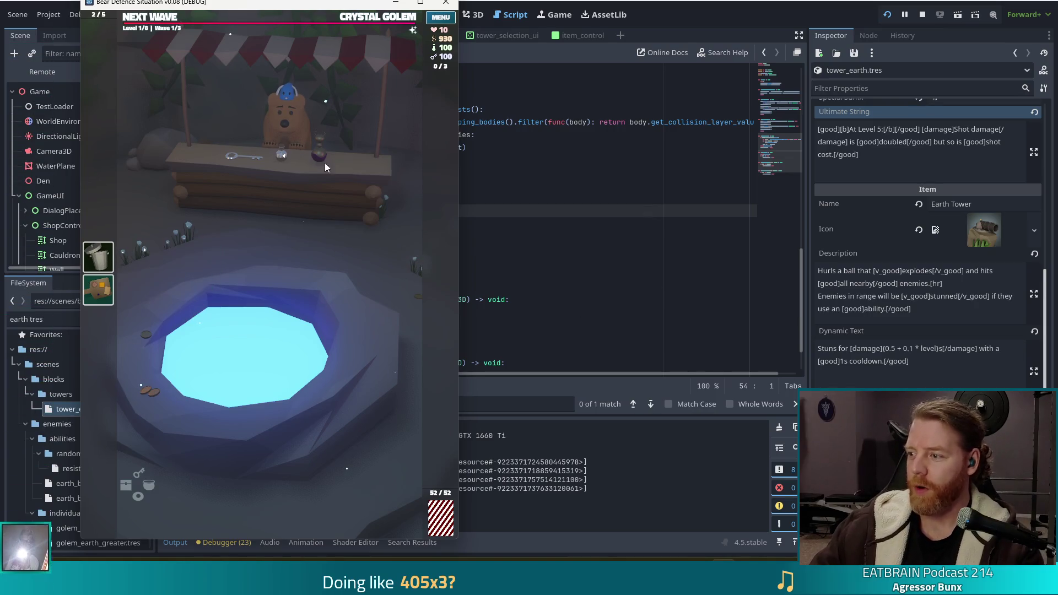
Step: Stop the game, set Project Settings' window stretch aspect to keep_height, and close the dialog
click(446, 6)
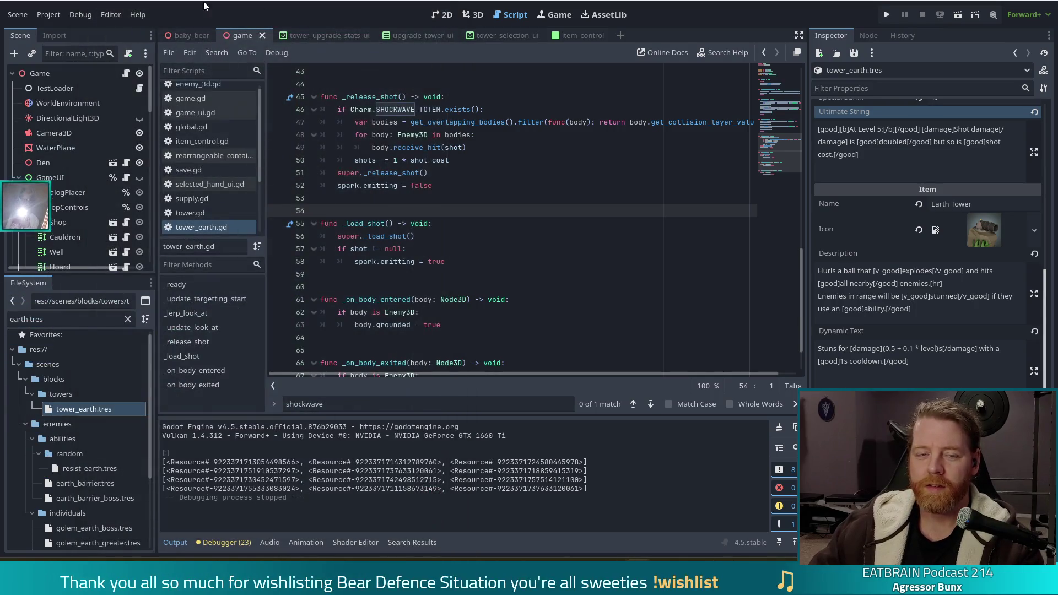
click(56, 18)
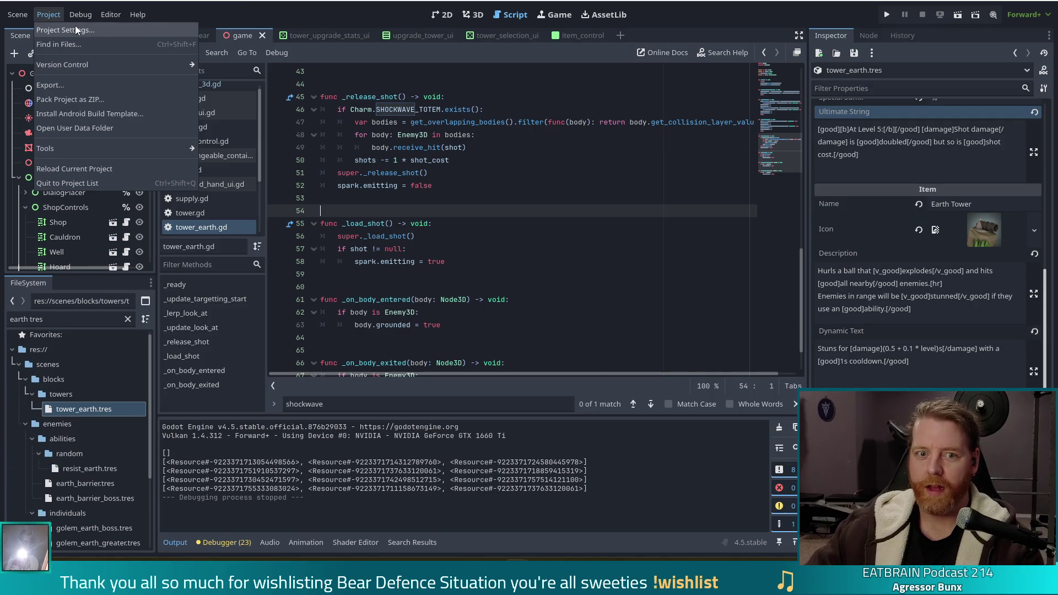
click(75, 29)
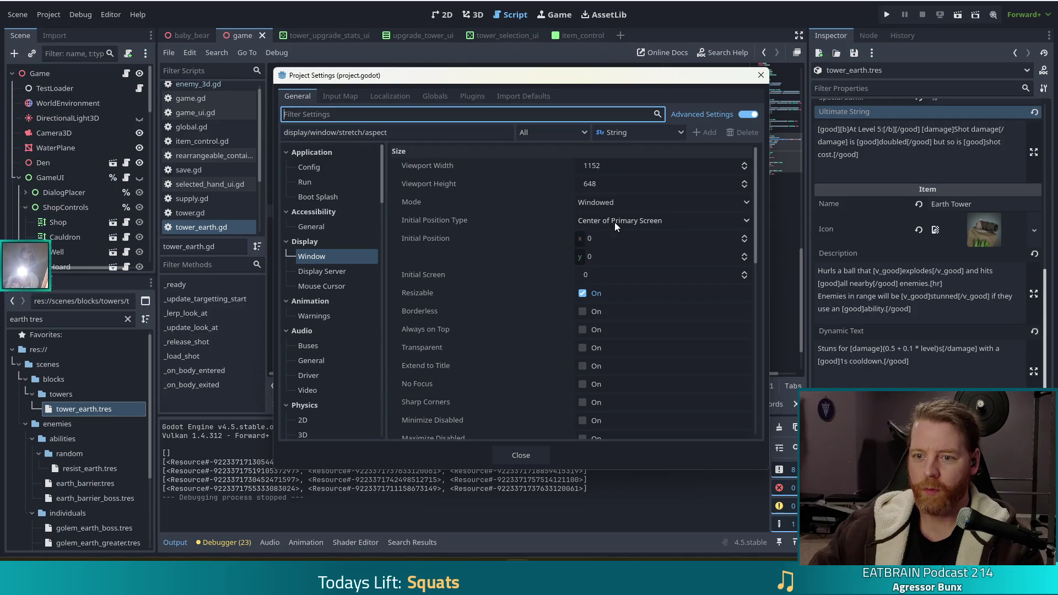
scroll(538, 271, down, 5)
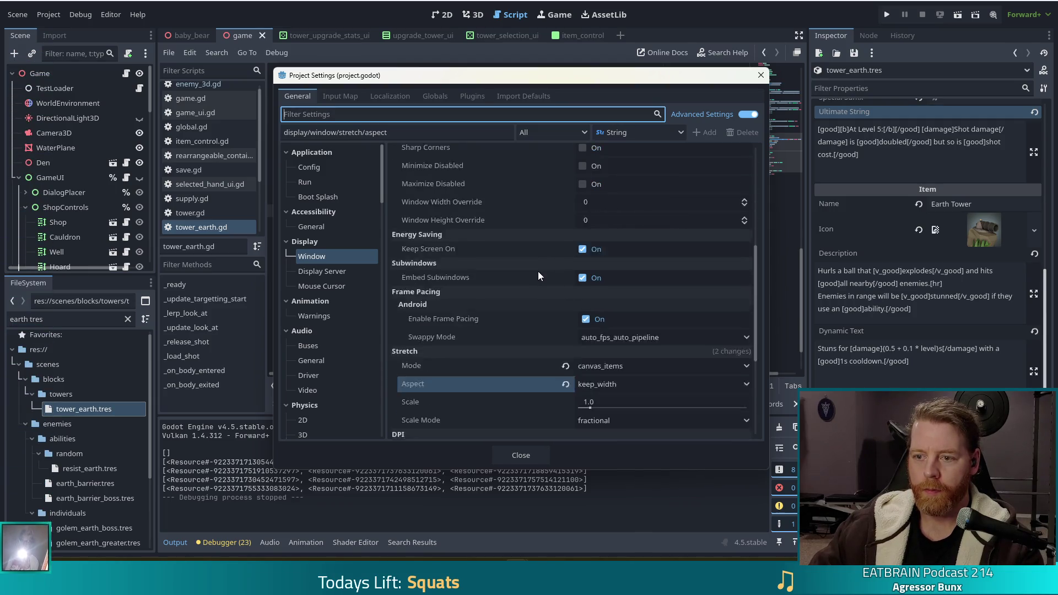
scroll(545, 250, down, 5)
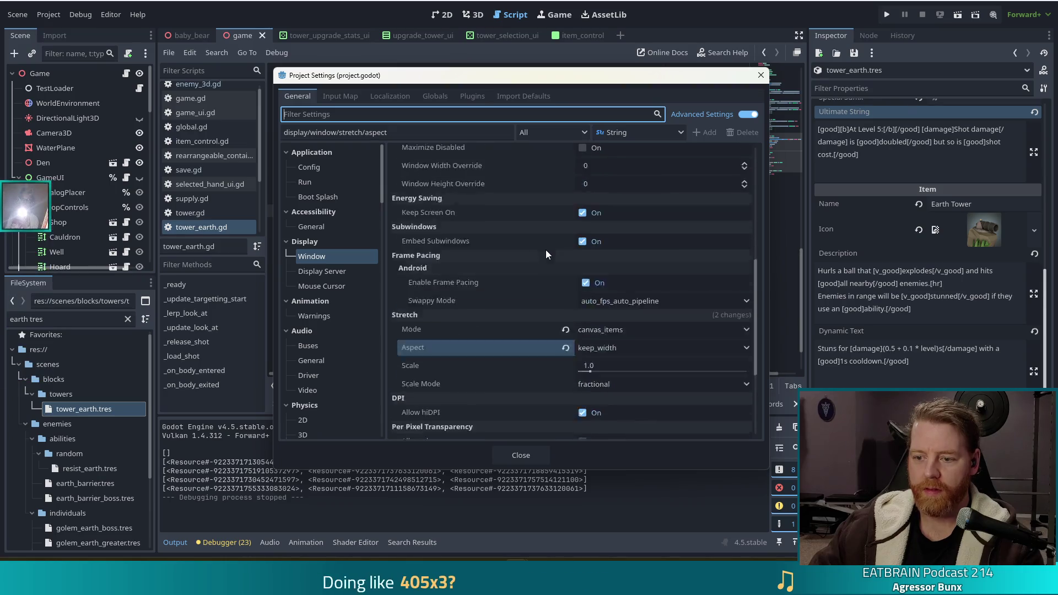
click(600, 314)
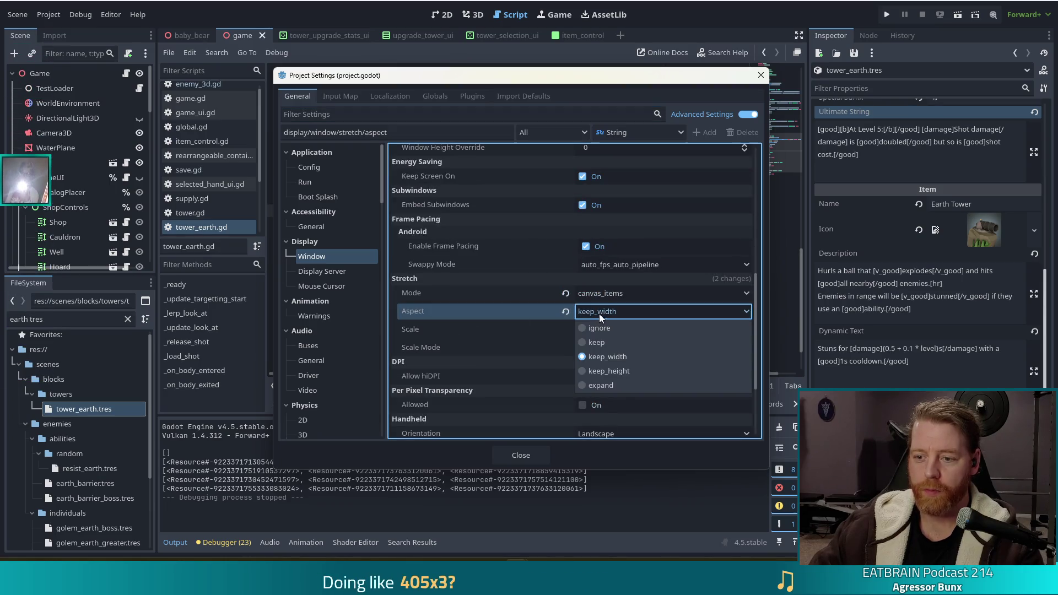
click(599, 366)
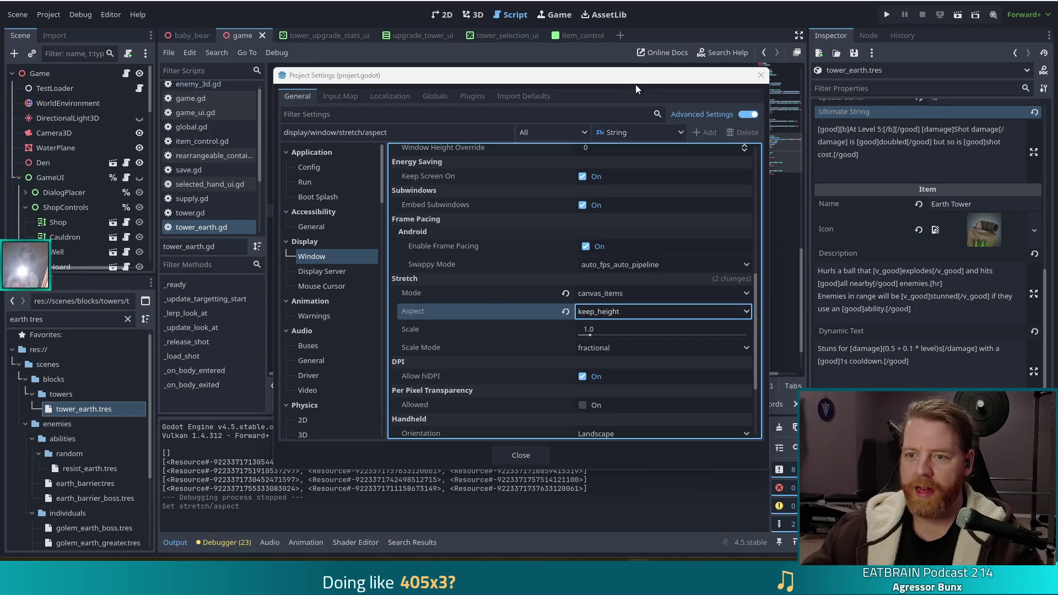
click(759, 76)
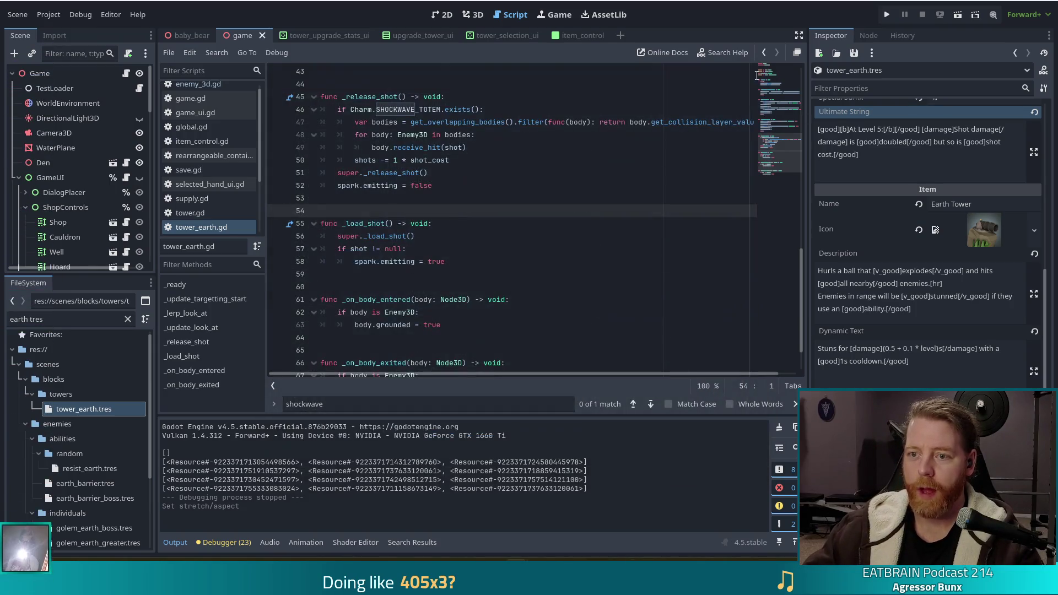
click(442, 221)
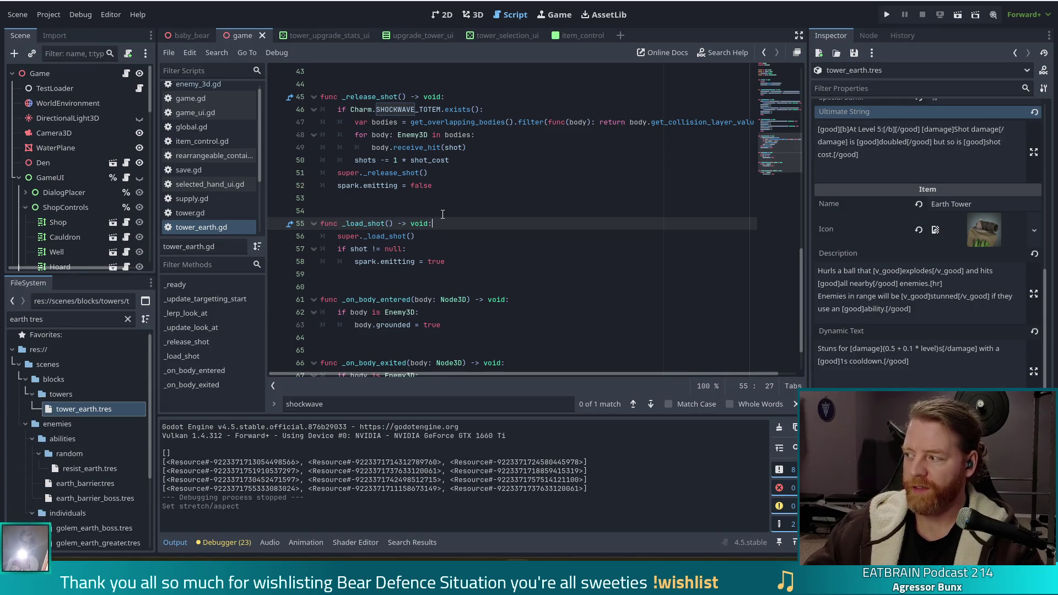
click(475, 261)
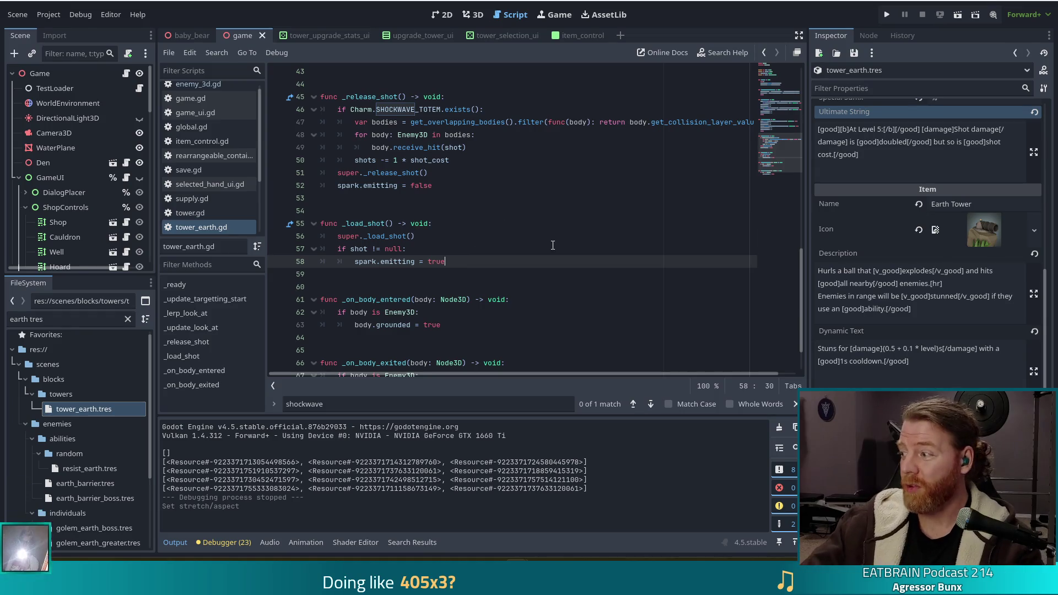
click(507, 211)
click(462, 250)
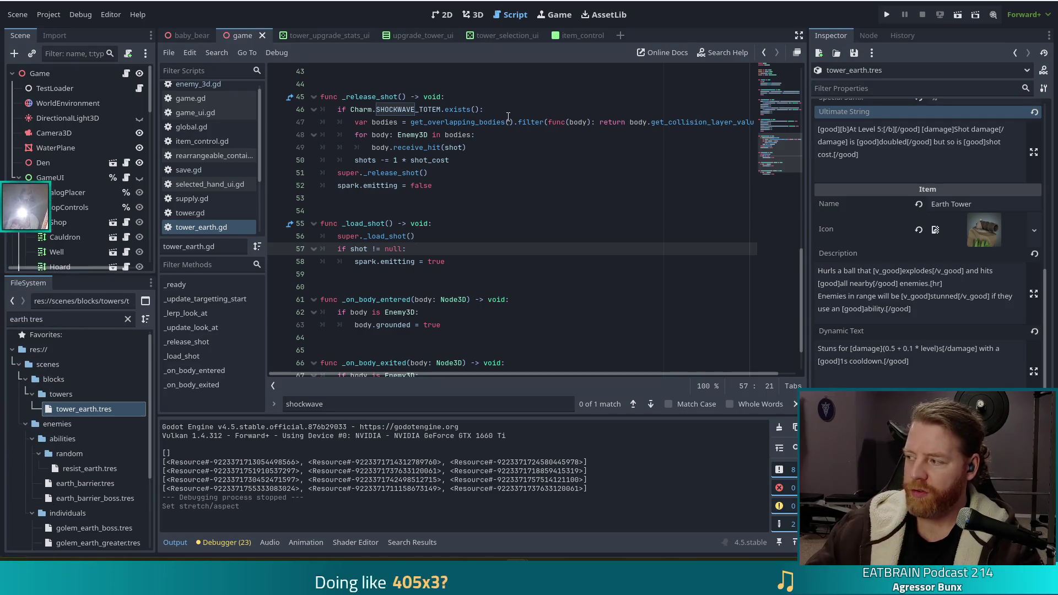
mouse_move(503, 128)
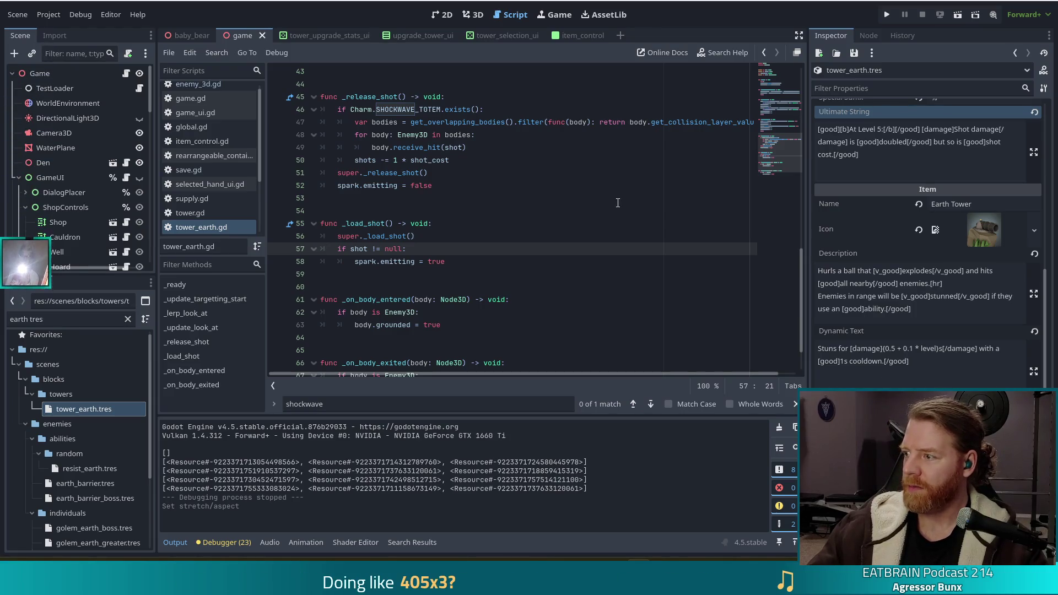
click(518, 223)
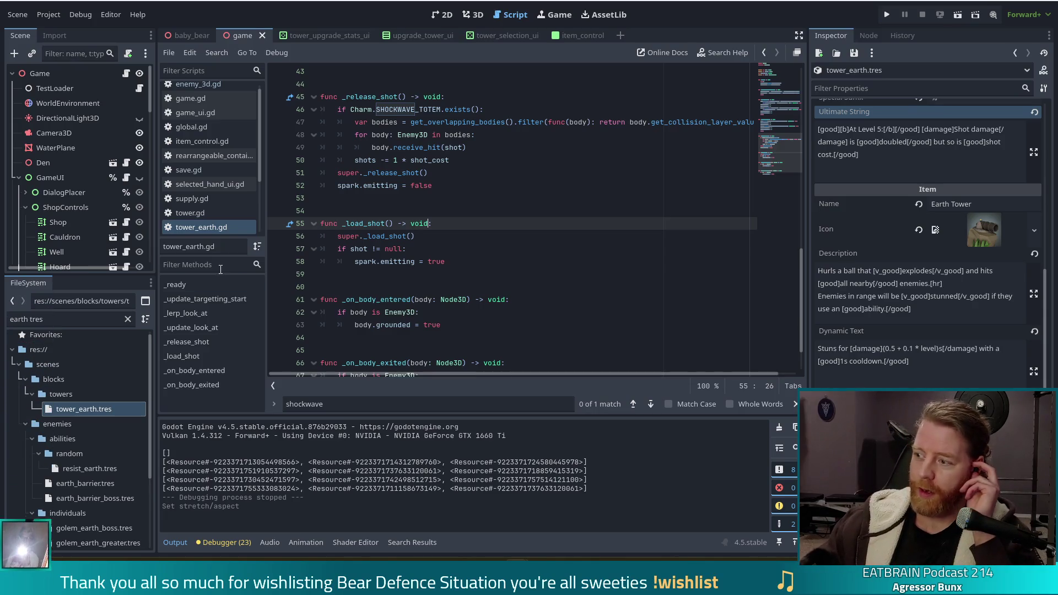
Step: Open game.gd from the script list
click(209, 98)
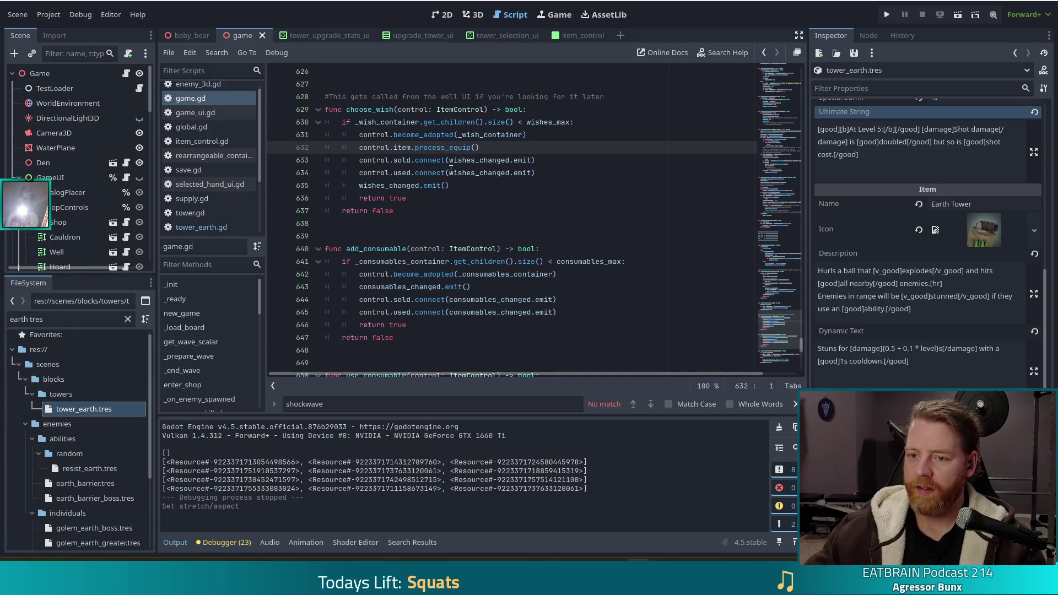
click(451, 172)
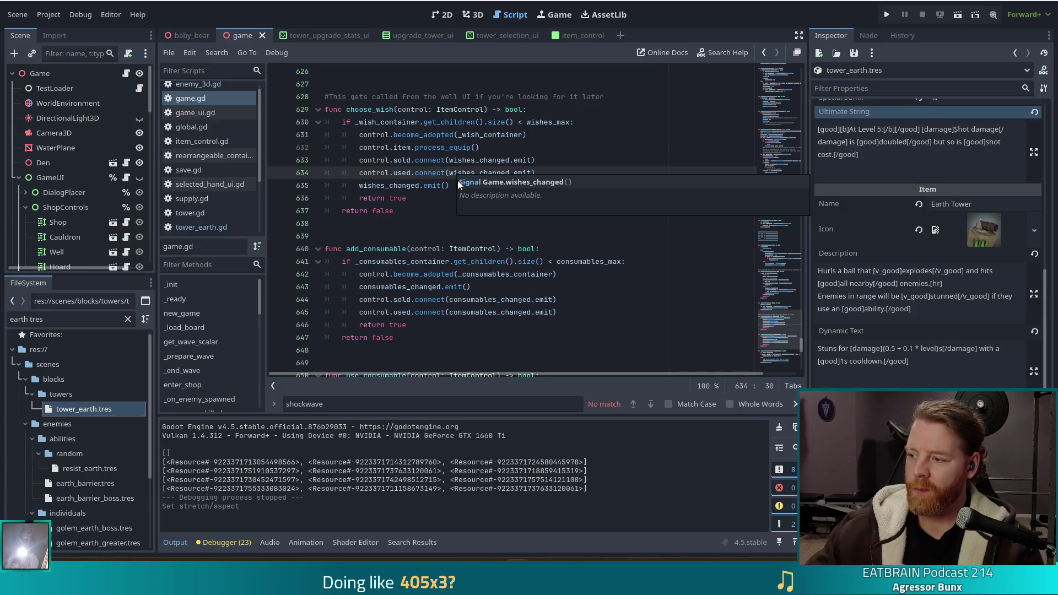
click(458, 122)
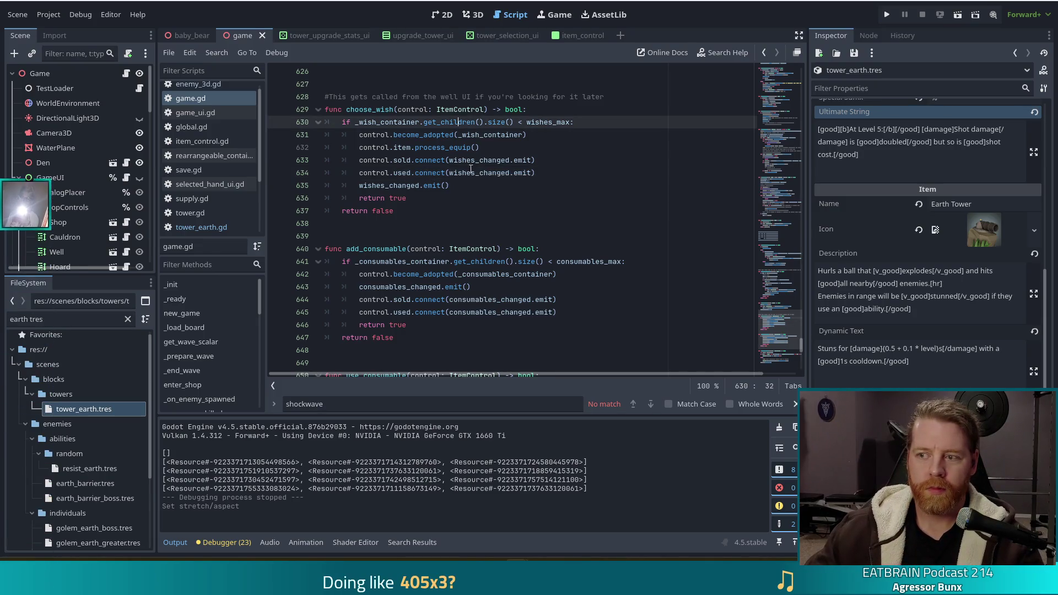
scroll(210, 137, up, 1)
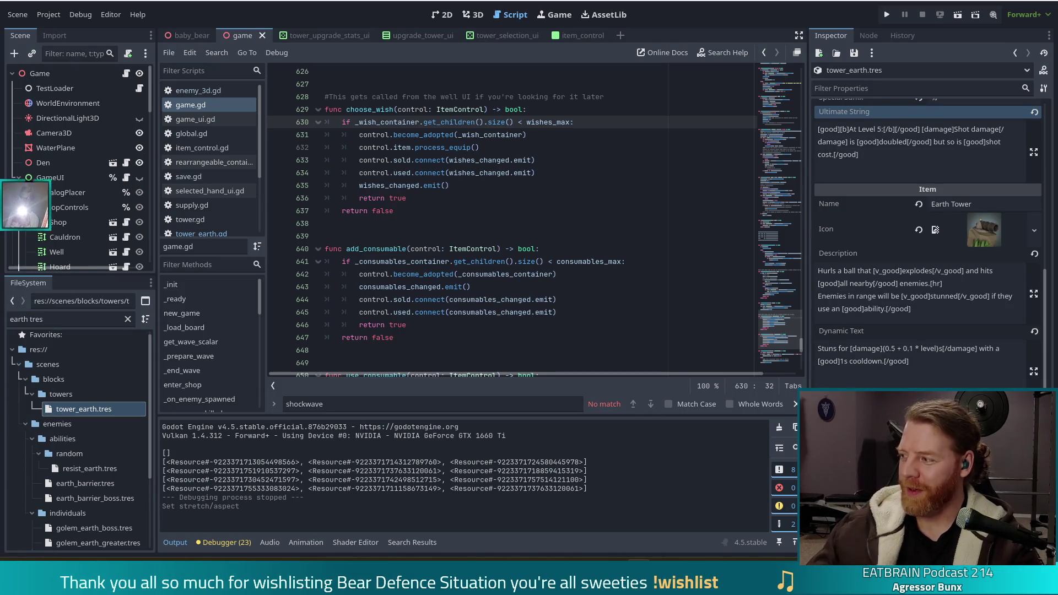
click(406, 208)
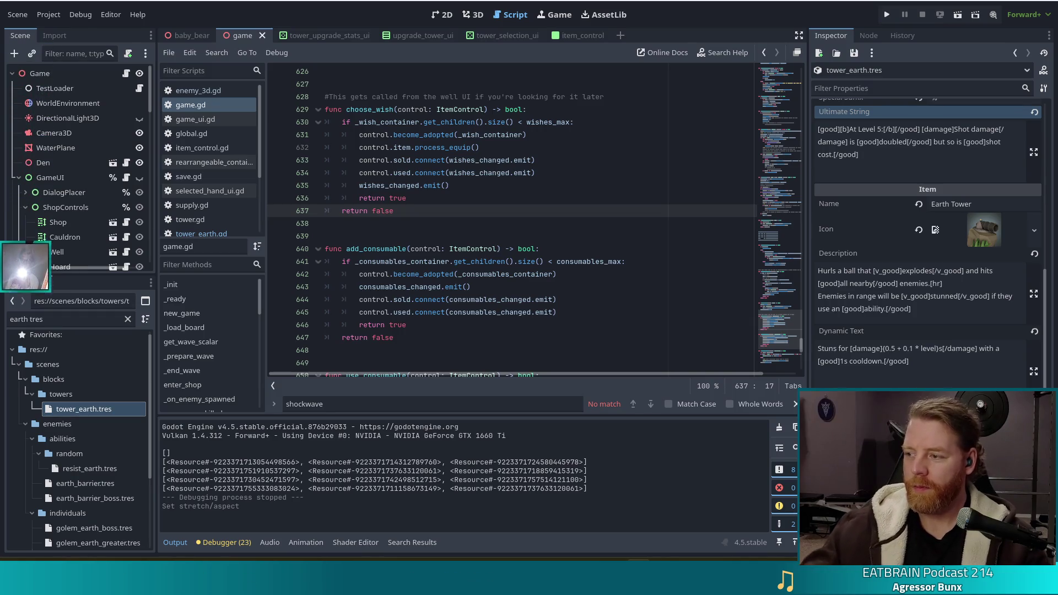
key(Down)
key(Down)
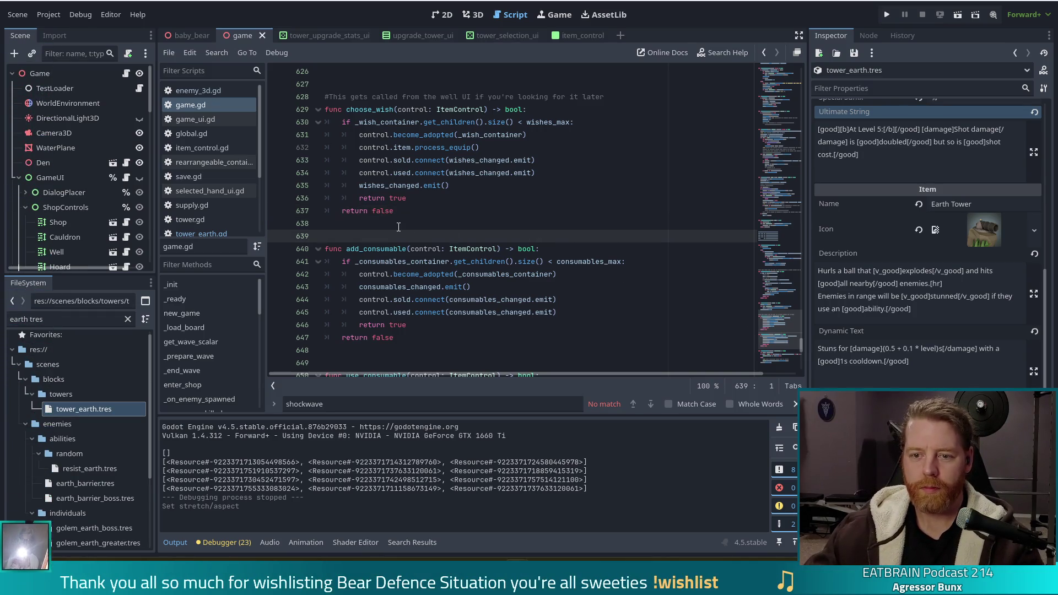
key(Up)
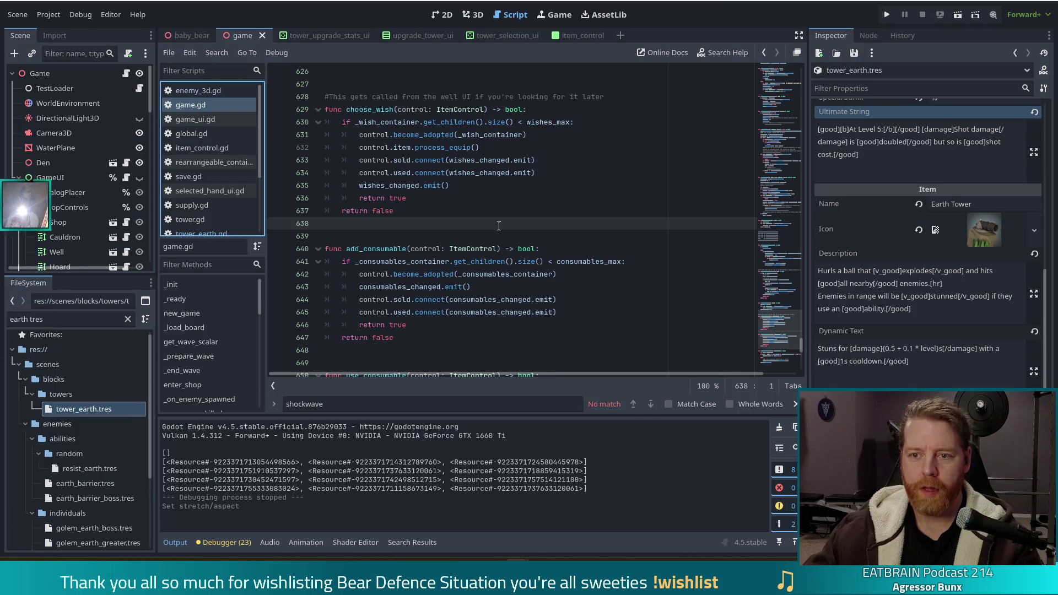
drag(779, 338, 788, 67)
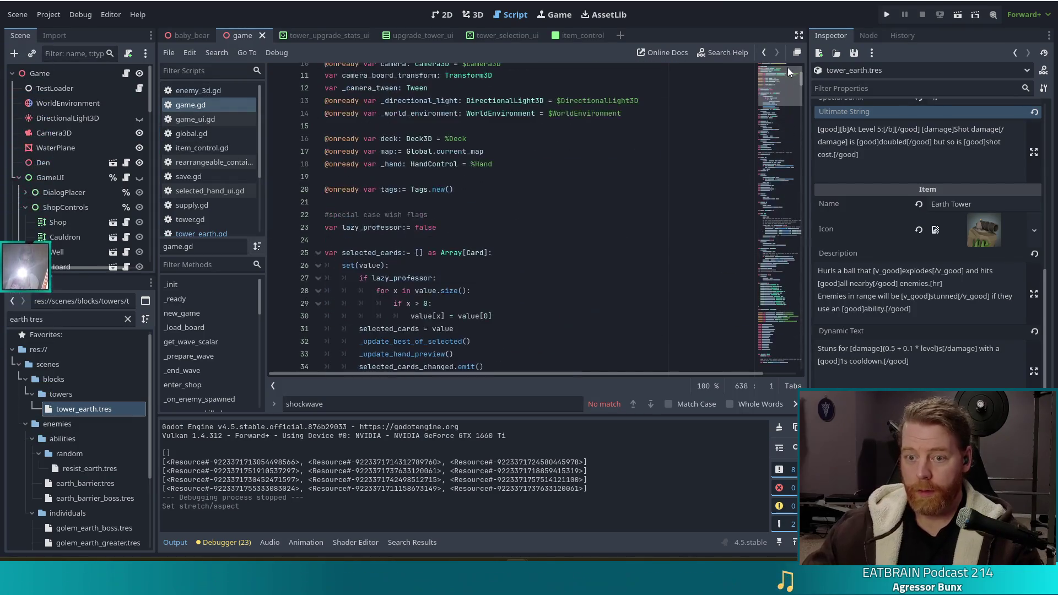
click(538, 163)
scroll(538, 171, up, 3)
scroll(537, 176, down, 2)
scroll(538, 176, down, 15)
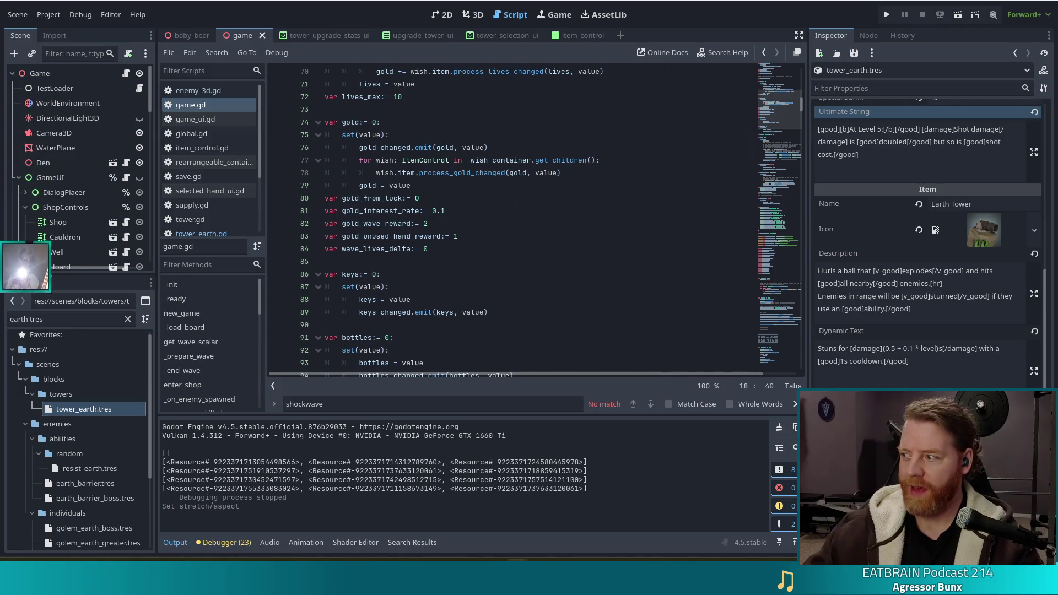
scroll(511, 202, down, 3)
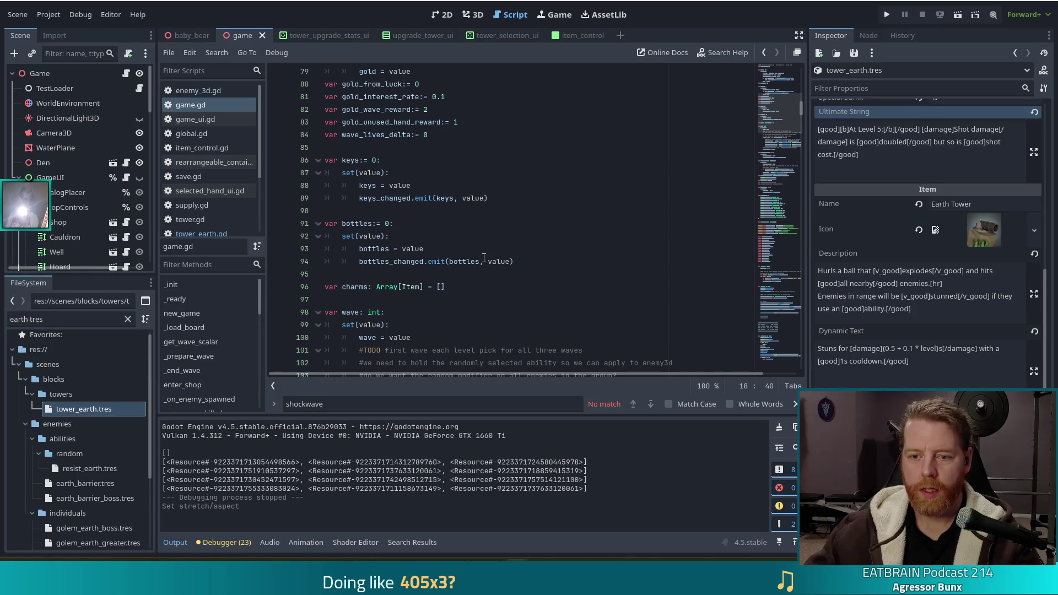
click(444, 249)
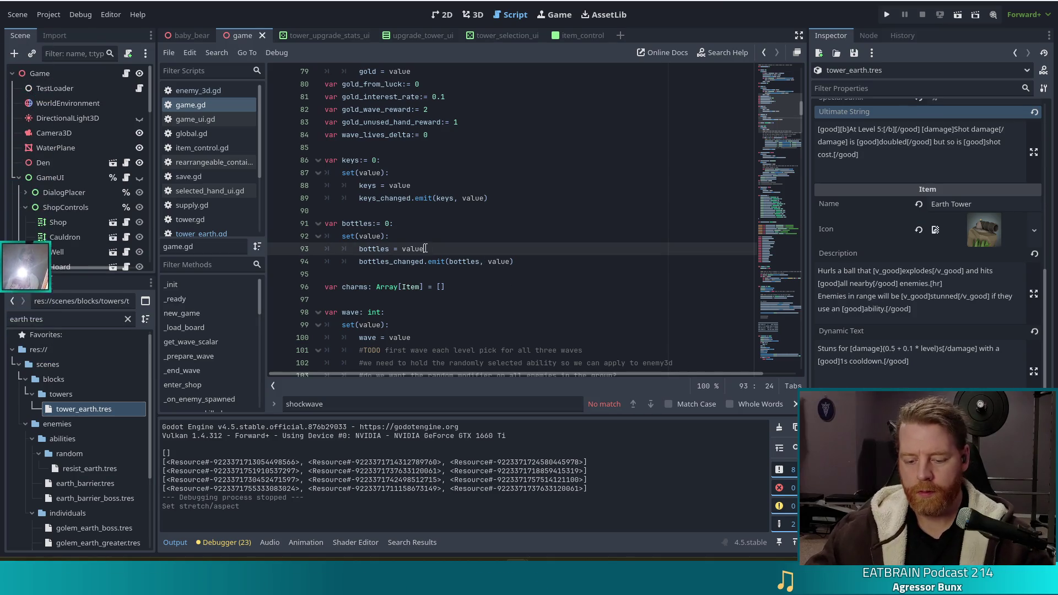
scroll(407, 235, up, 3)
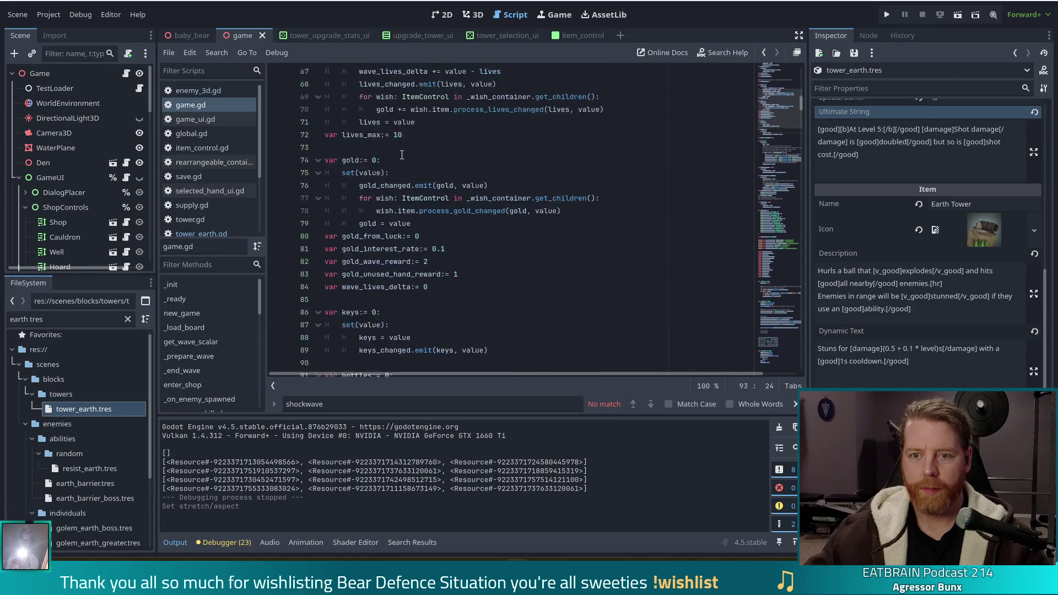
click(452, 244)
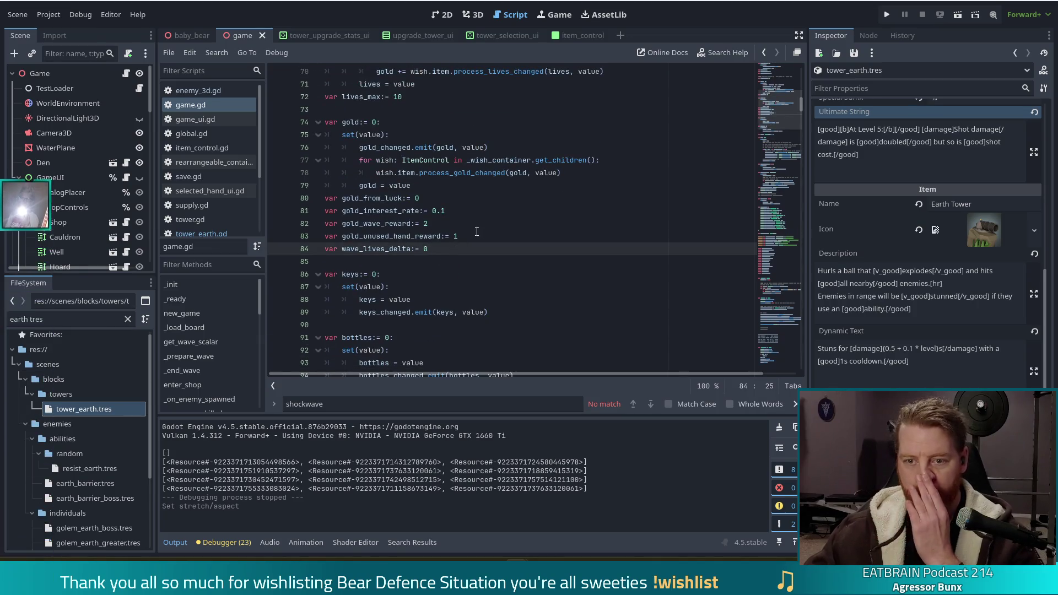
click(476, 231)
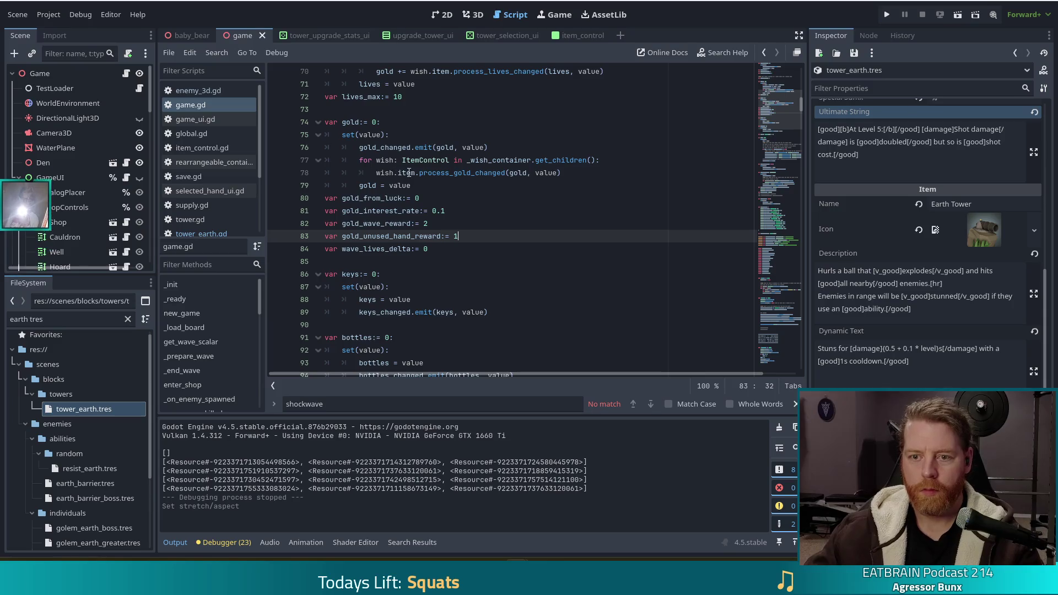
click(431, 186)
Step: Insert 'var bones:= 0' on a new line 80 below 'gold = value'
key(Return)
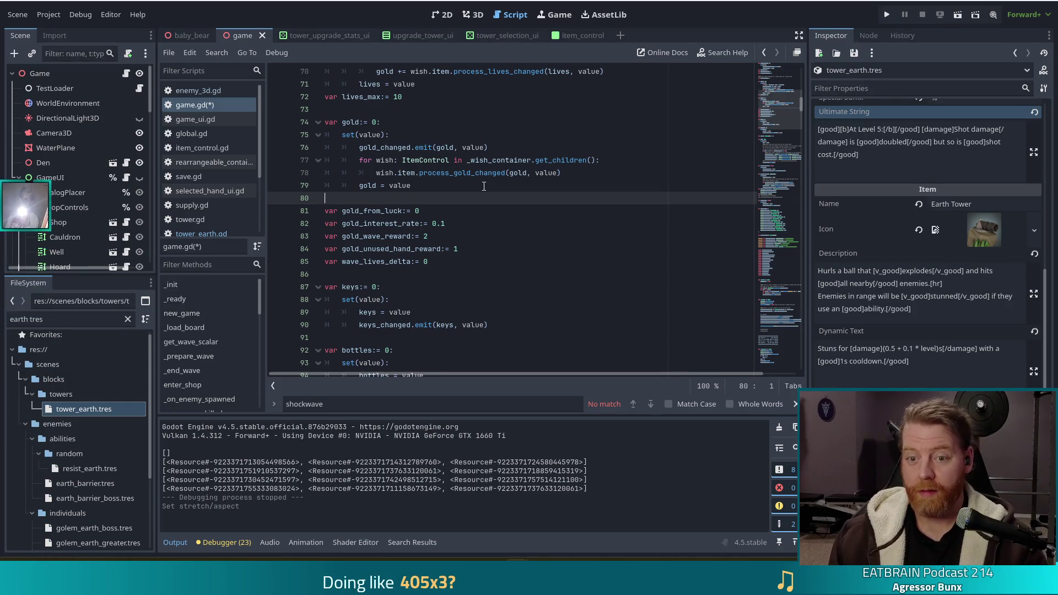
text(var)
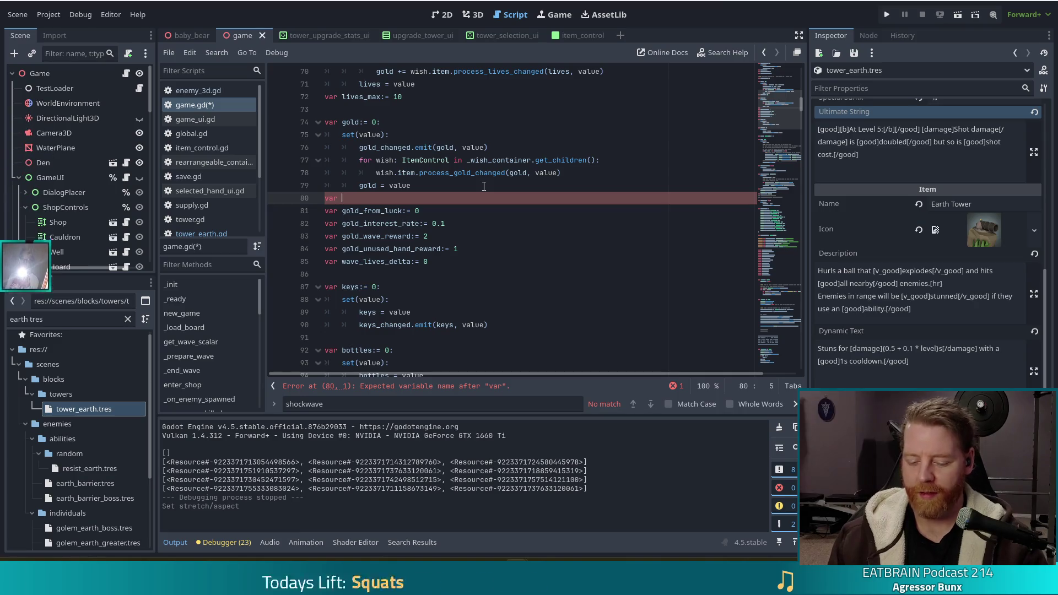
text(bones:= 0)
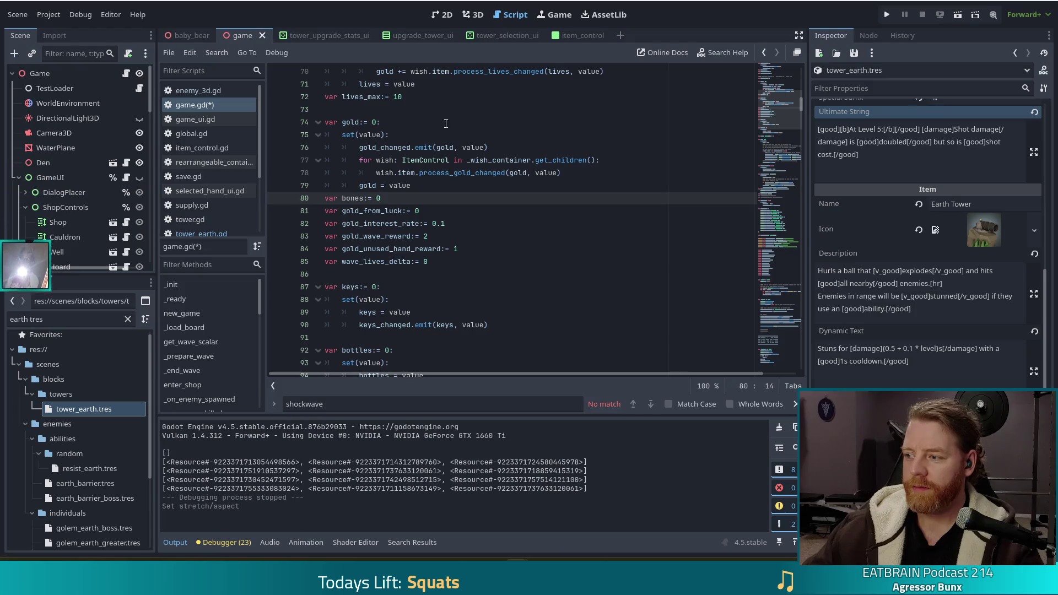
click(377, 198)
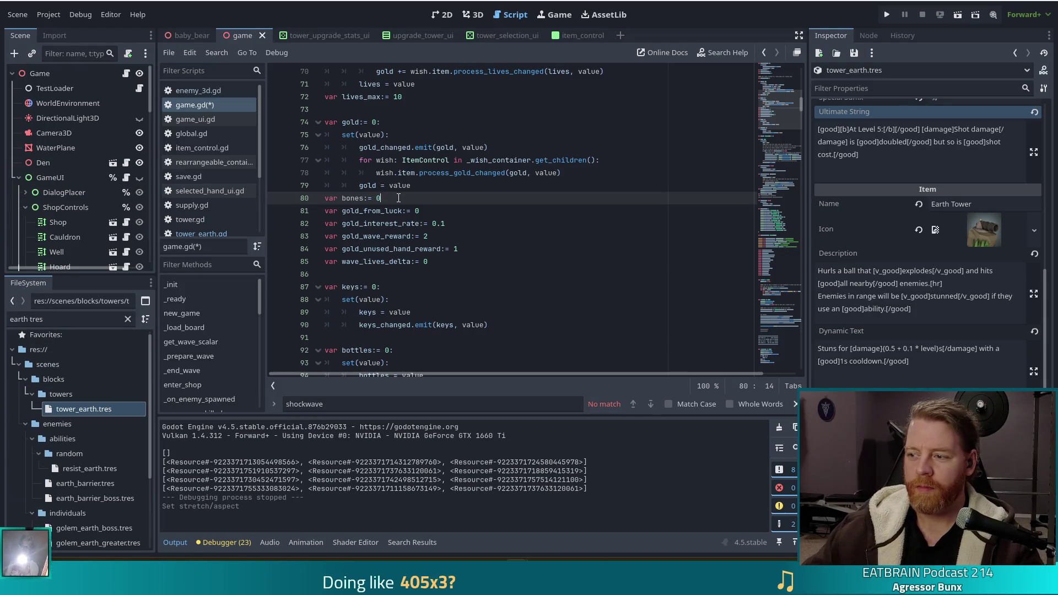
click(398, 197)
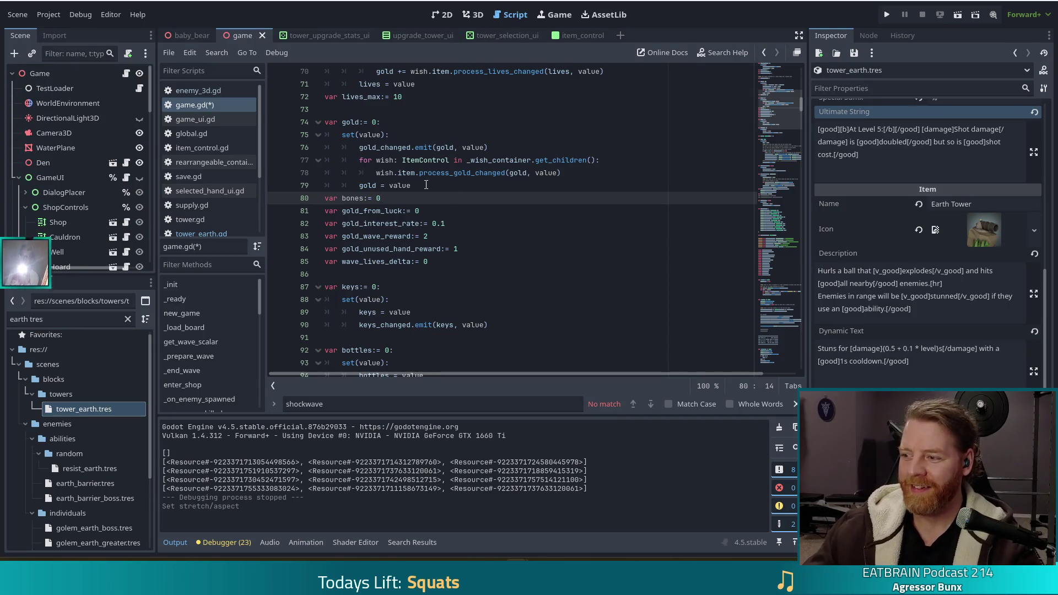
mouse_move(416, 176)
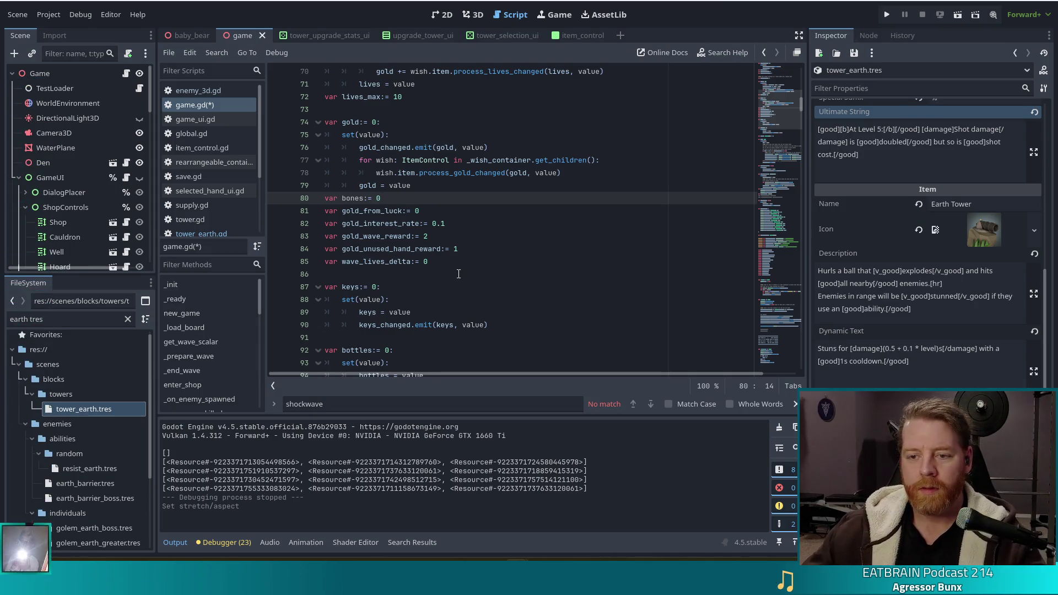
Step: Save game.gd with Ctrl+S and toggle a breakpoint on line 86
click(482, 259)
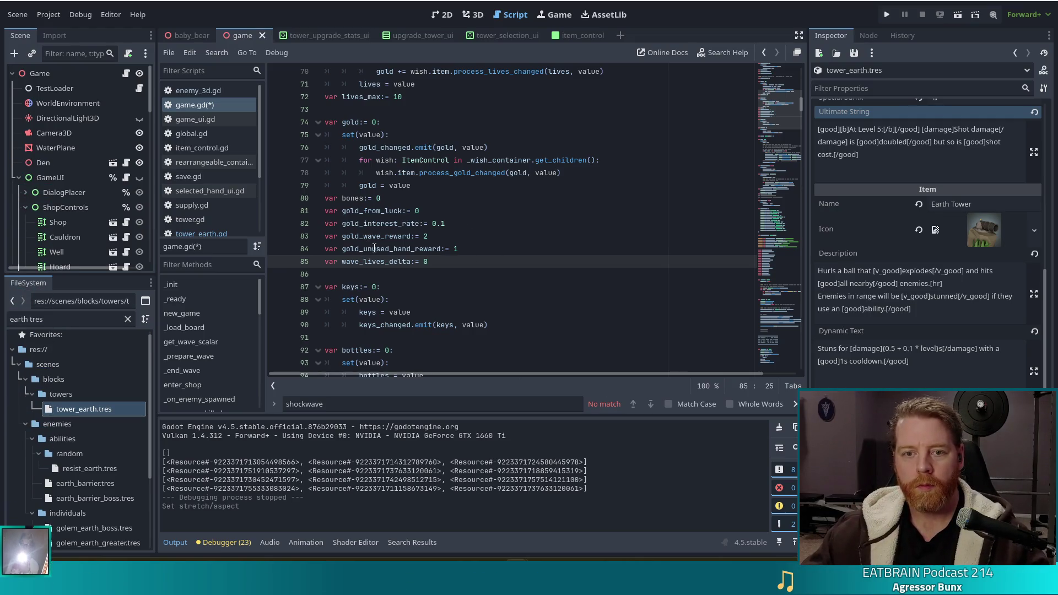
key(ctrl+s)
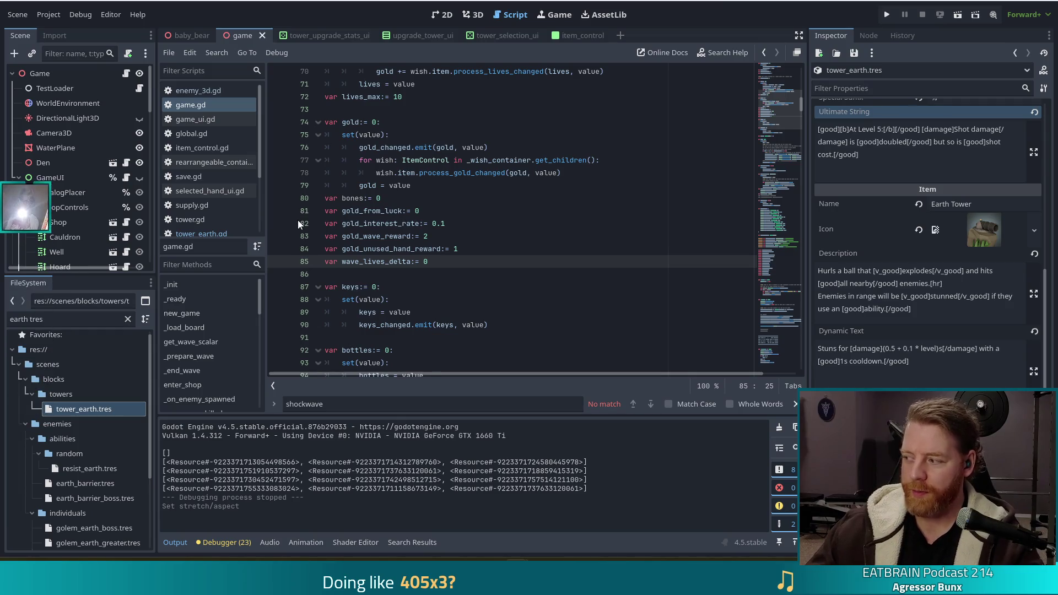
click(276, 273)
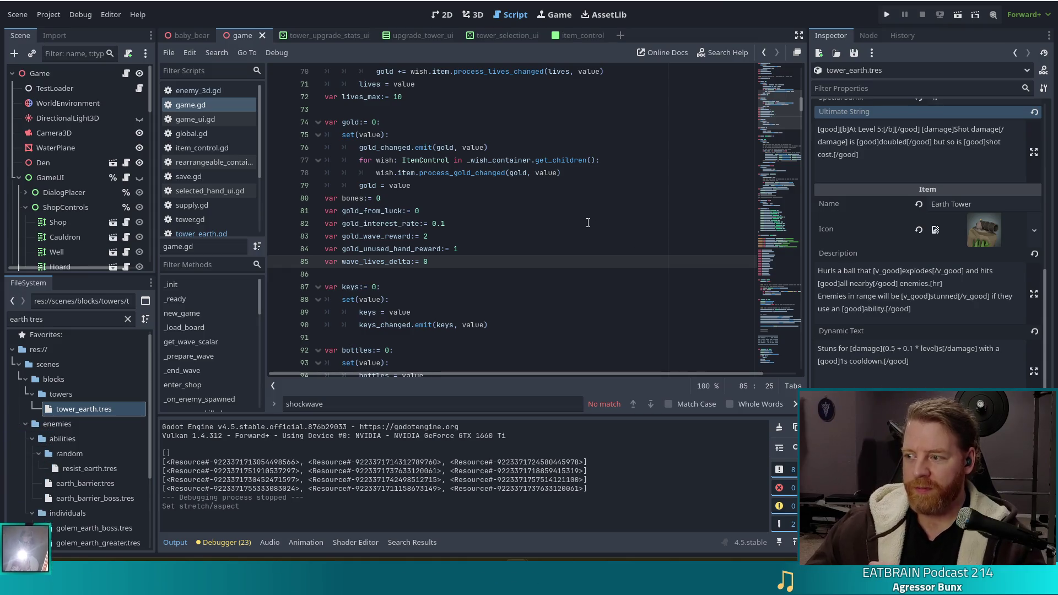
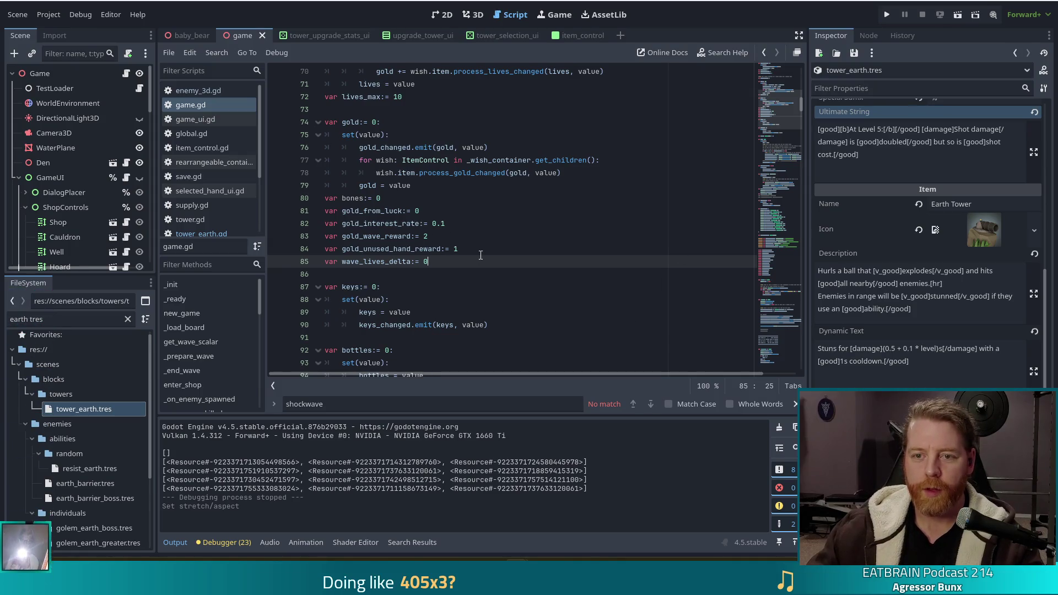
Step: Search game.gd for 'luck', landing on gold_from_luck passed to the wave-complete dialog at line 313
click(458, 235)
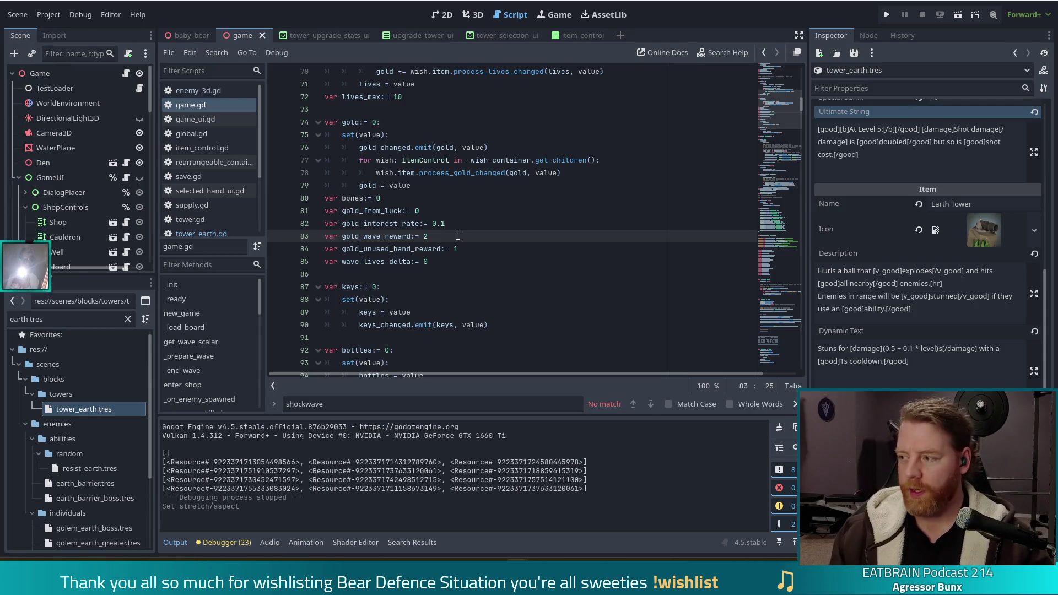
key(ctrl+f)
text(luck)
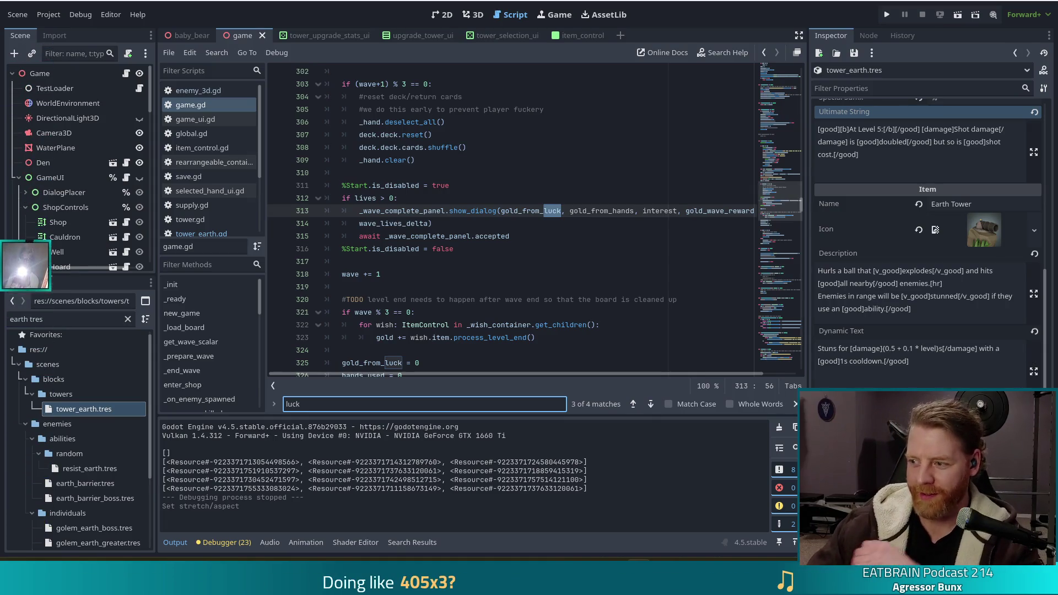
Step: Step through every 'luck' match in game.gd, including gold_from_luck on lines 81 and 313
click(568, 241)
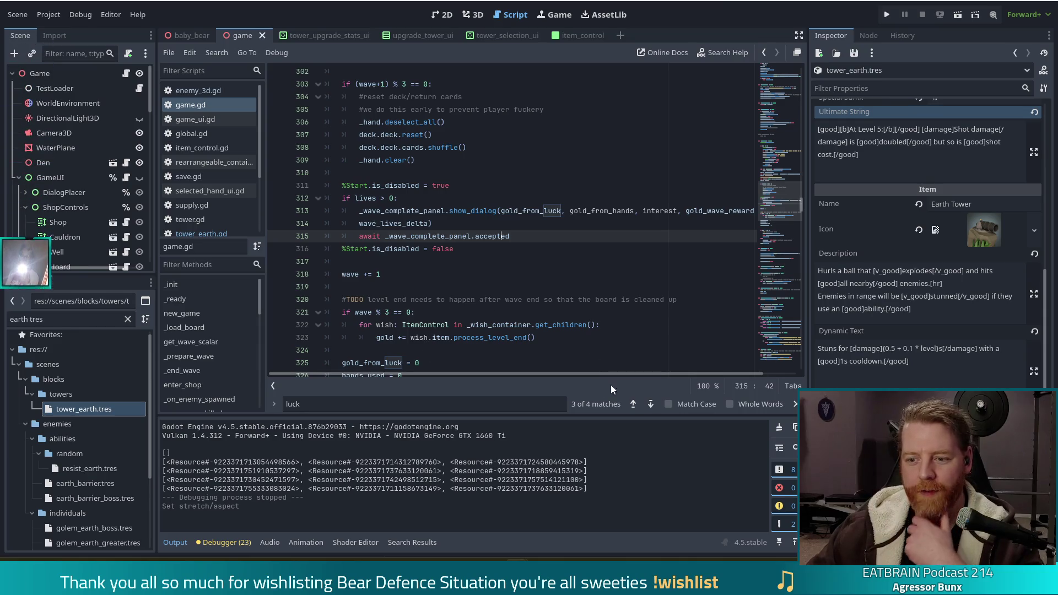
click(650, 404)
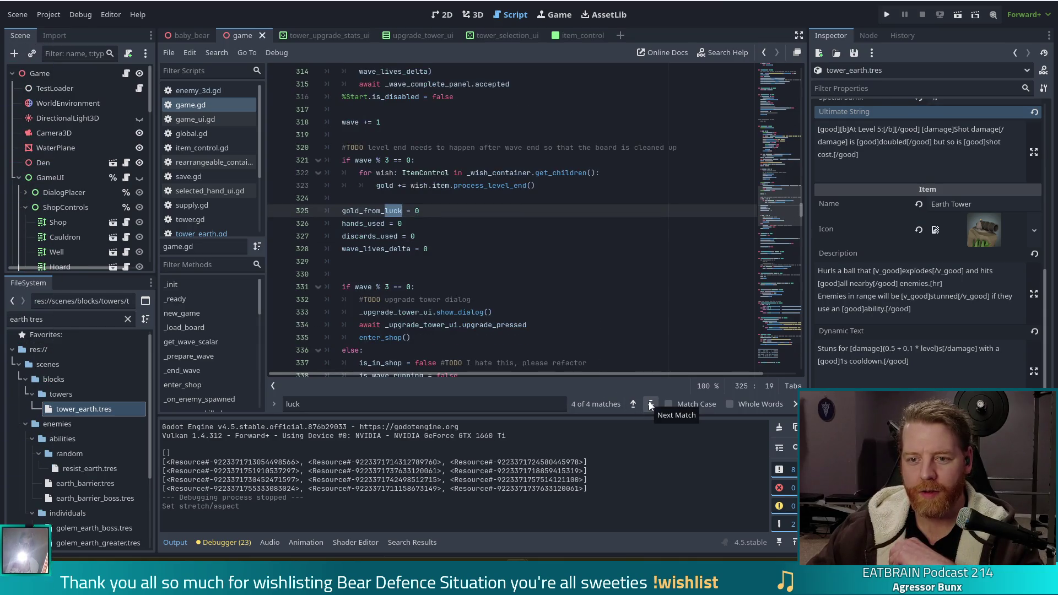
click(651, 405)
click(651, 405)
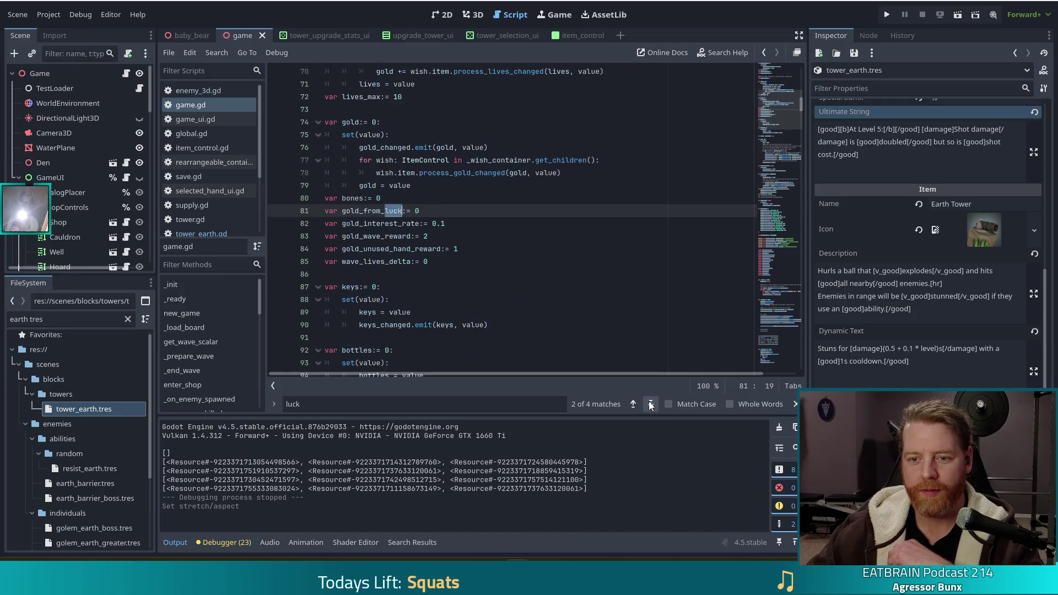
click(651, 405)
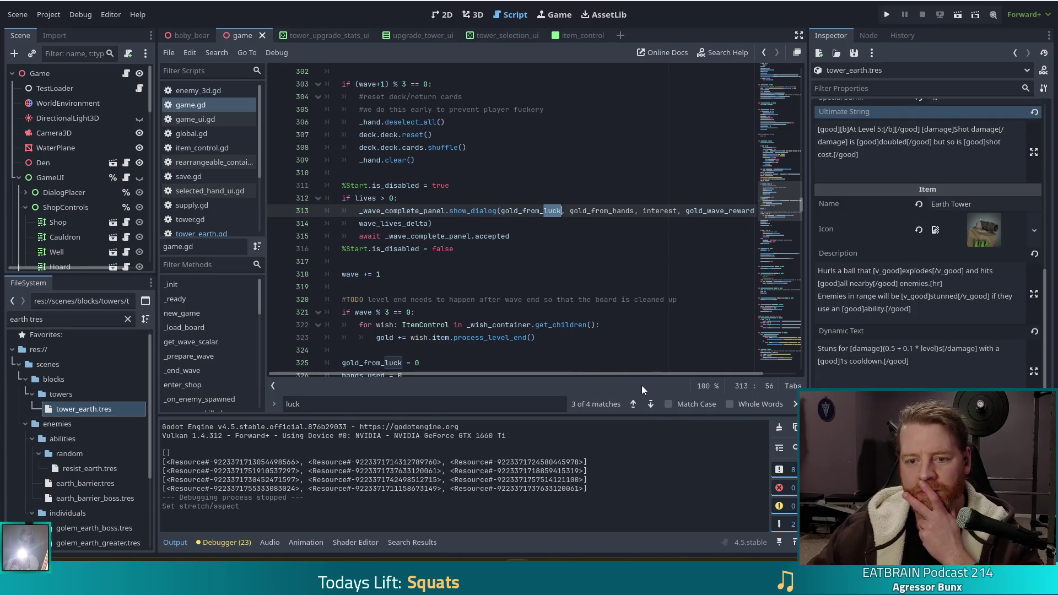
Step: Open tower.gd from the Filter Scripts list
click(482, 221)
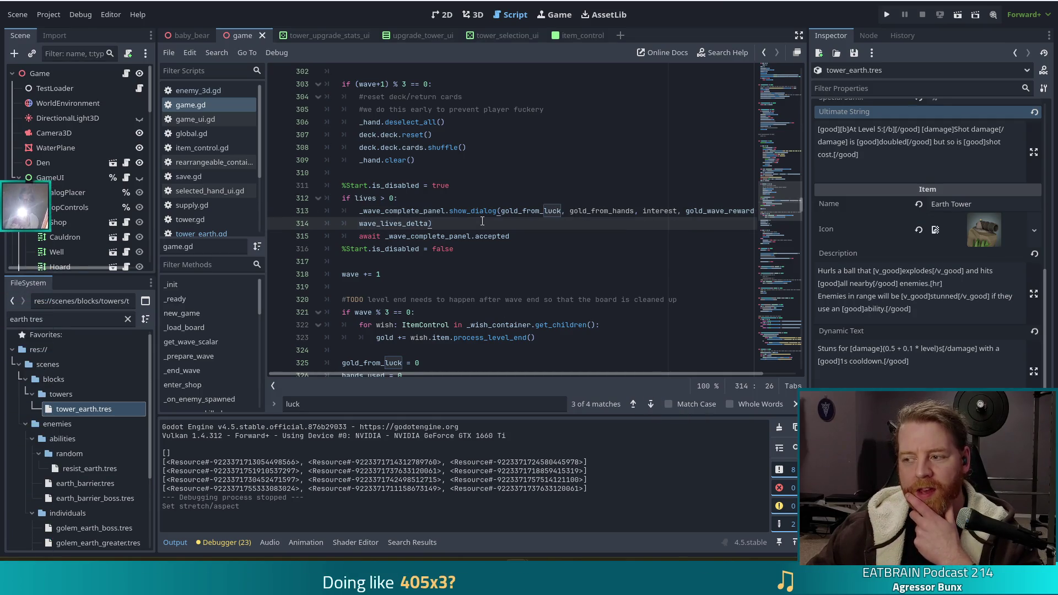
scroll(210, 183, down, 2)
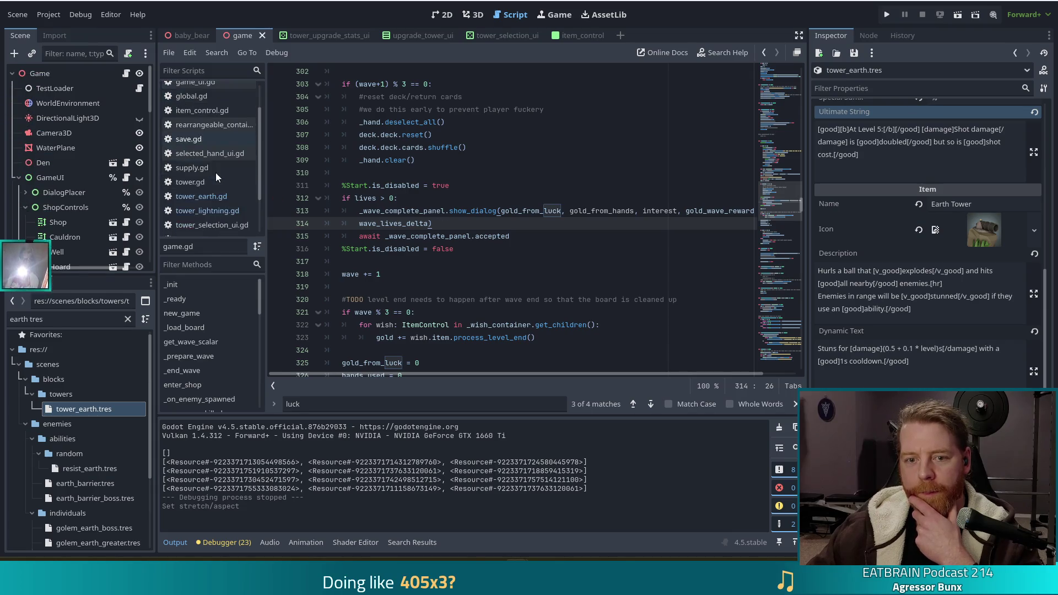
click(210, 182)
click(521, 232)
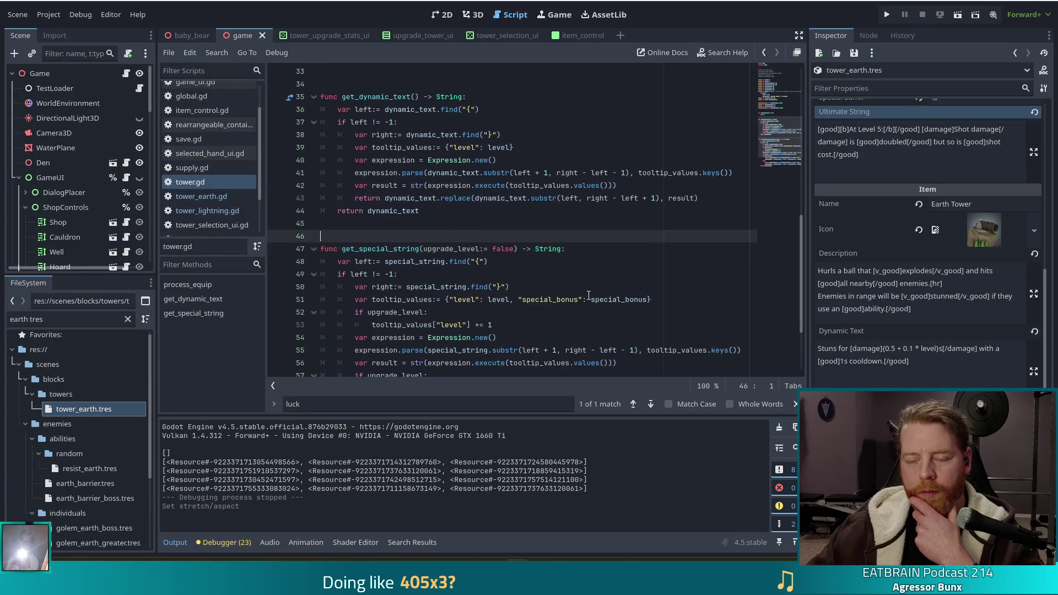
Step: Find luck_chance in tower.gd and filter the FileSystem dock to 'tower_3d'
key(ctrl+f)
key(Return)
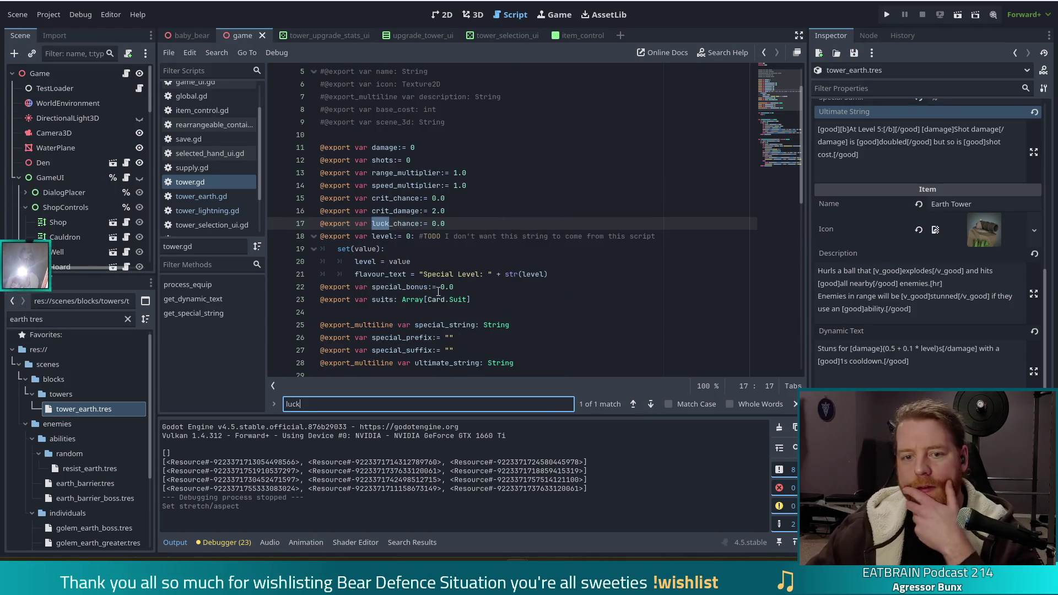
drag(72, 318, 2, 301)
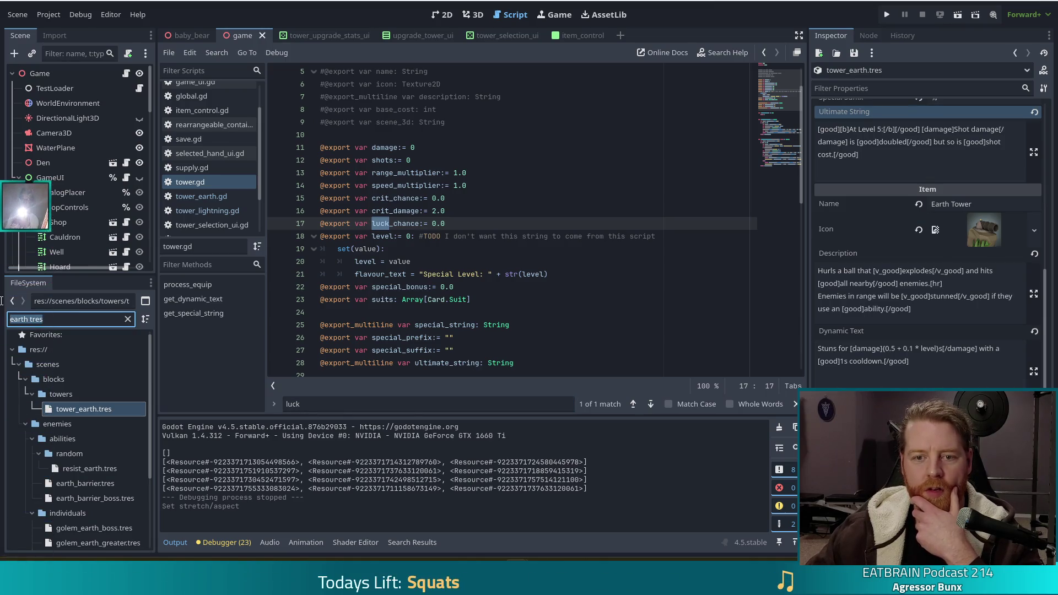
text(tower)
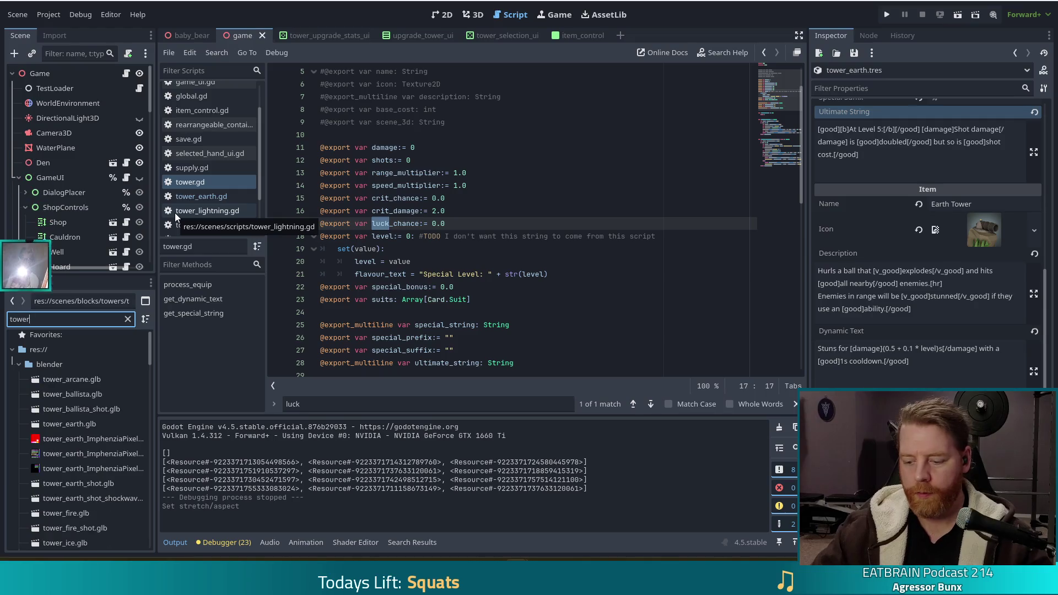
text(_3d)
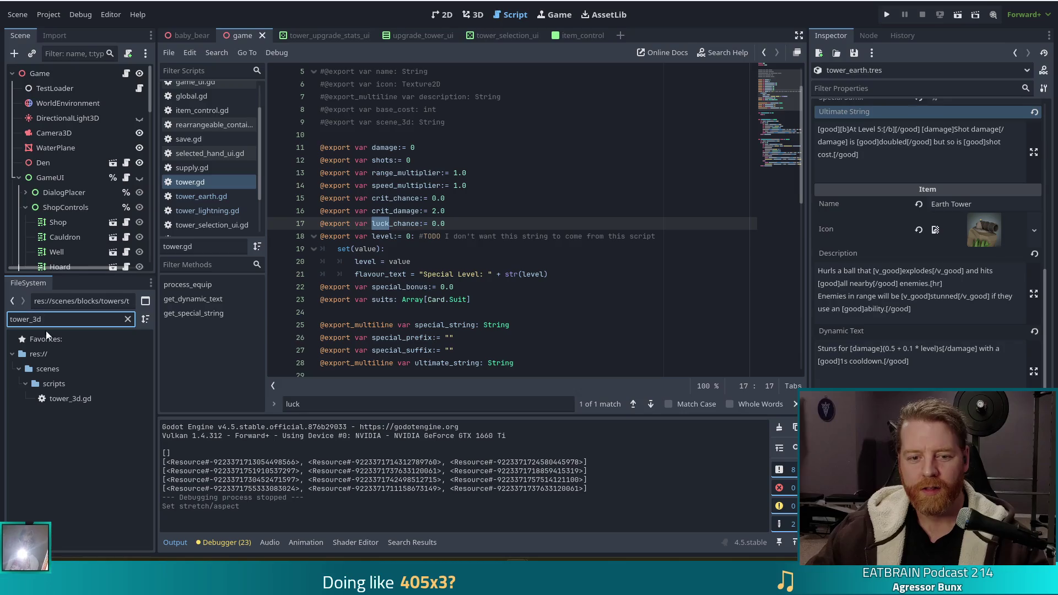
Step: Open tower_3d.gd from FileSystem and scroll through its code
double_click(70, 400)
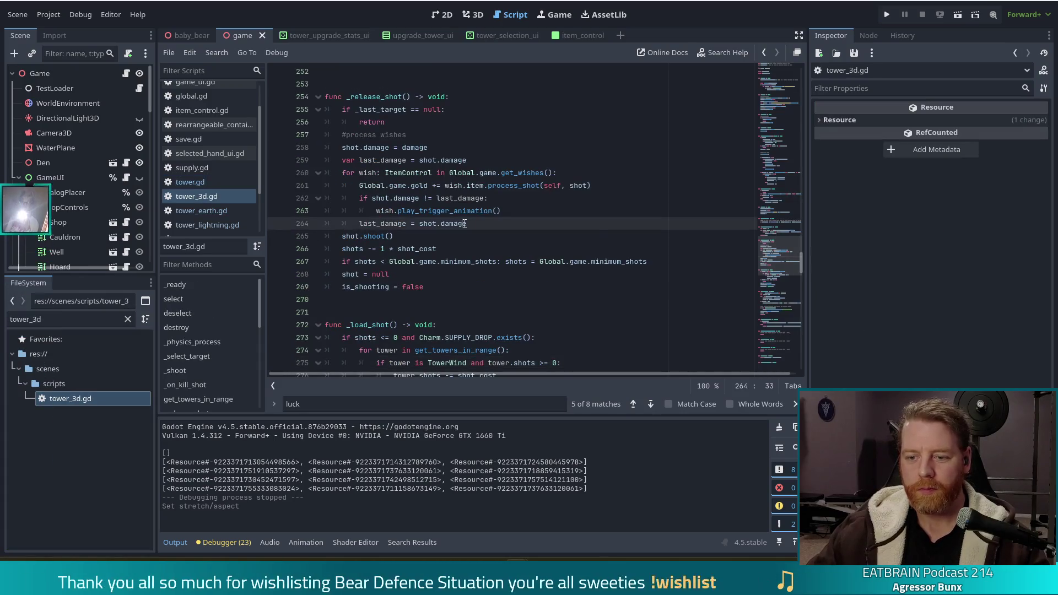
scroll(533, 259, down, 4)
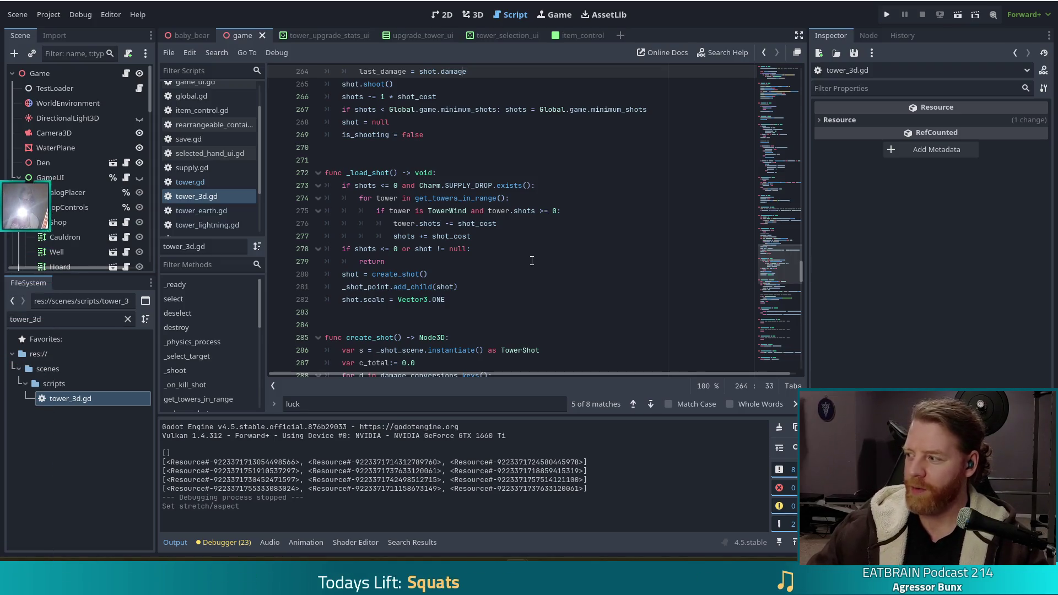
click(548, 302)
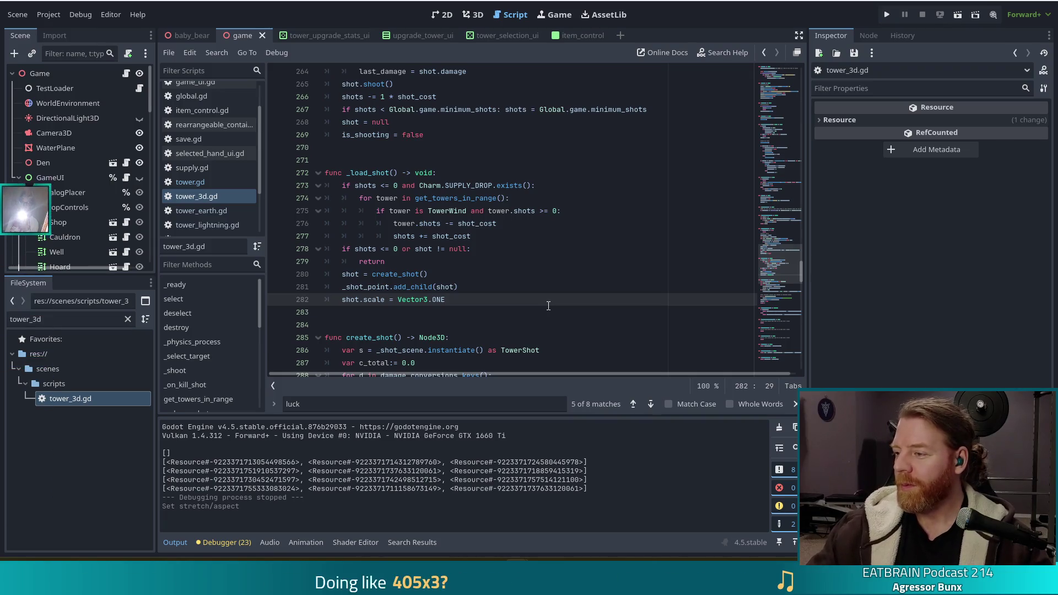
scroll(514, 320, down, 6)
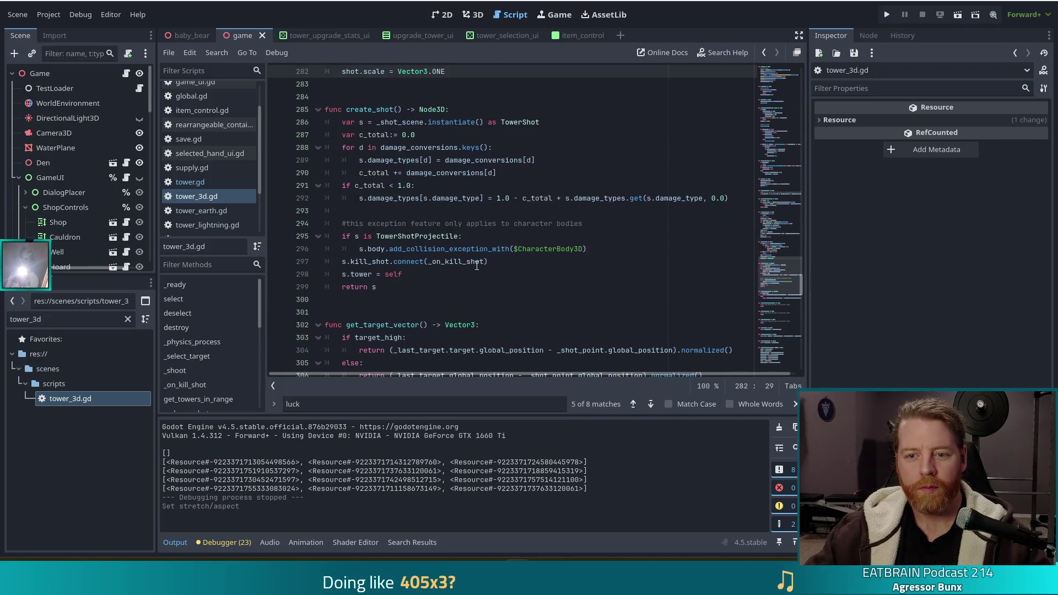
Step: Search tower_3d.gd for 'luck' to reach the lucky_gold_amount check on line 243 in _on_kill_shot
key(ctrl+f)
key(Return)
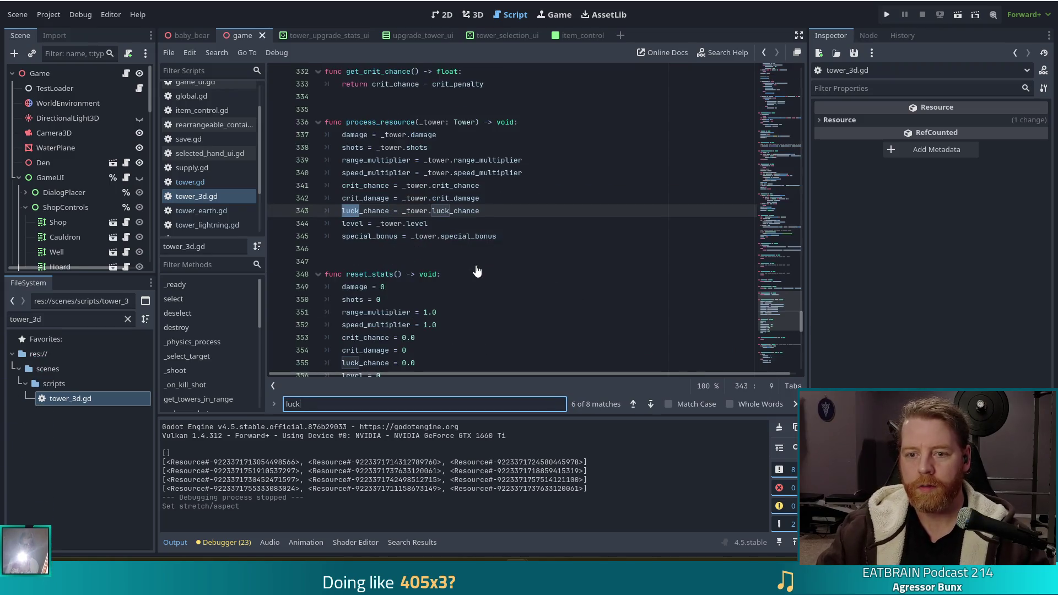
click(650, 405)
click(650, 405)
click(650, 405)
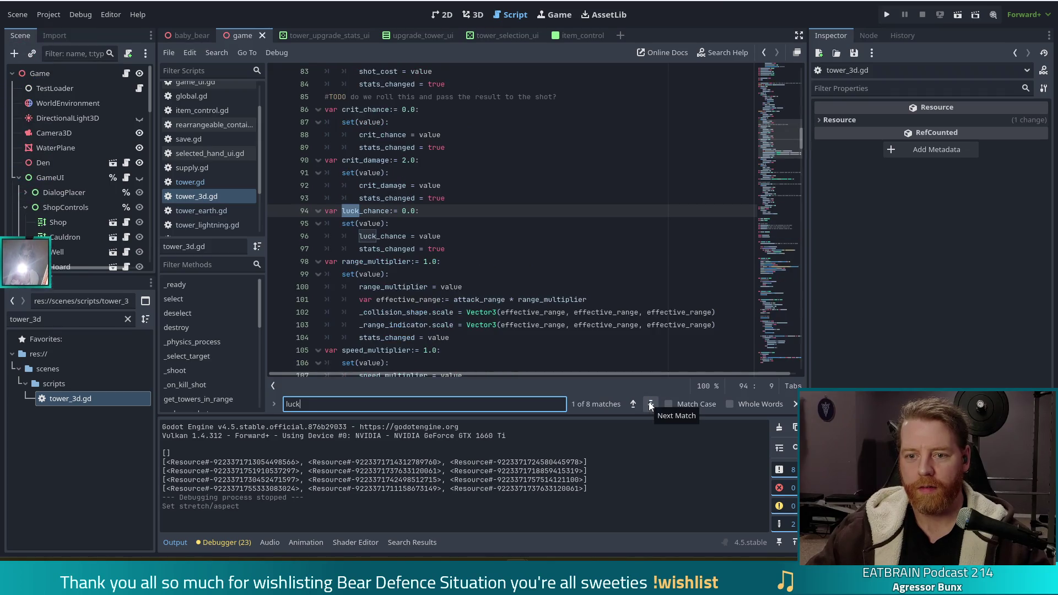
click(651, 404)
click(650, 404)
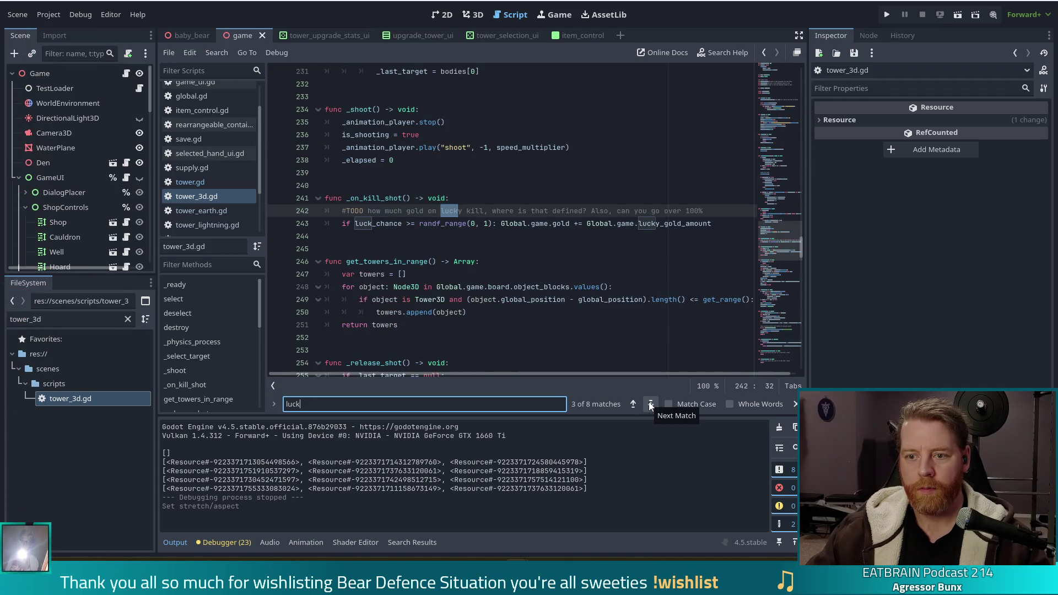
click(449, 224)
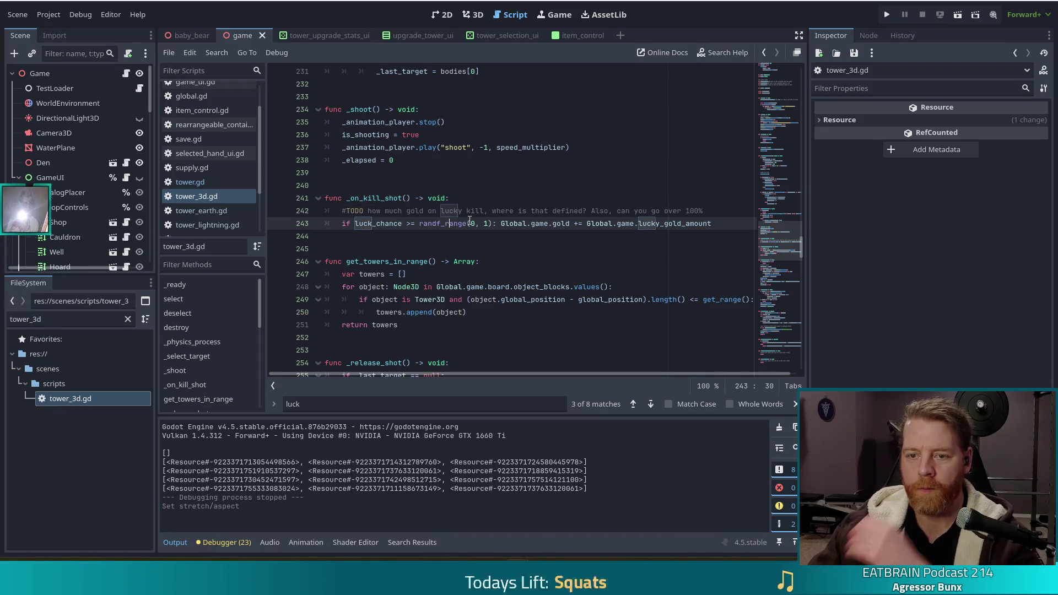
click(721, 223)
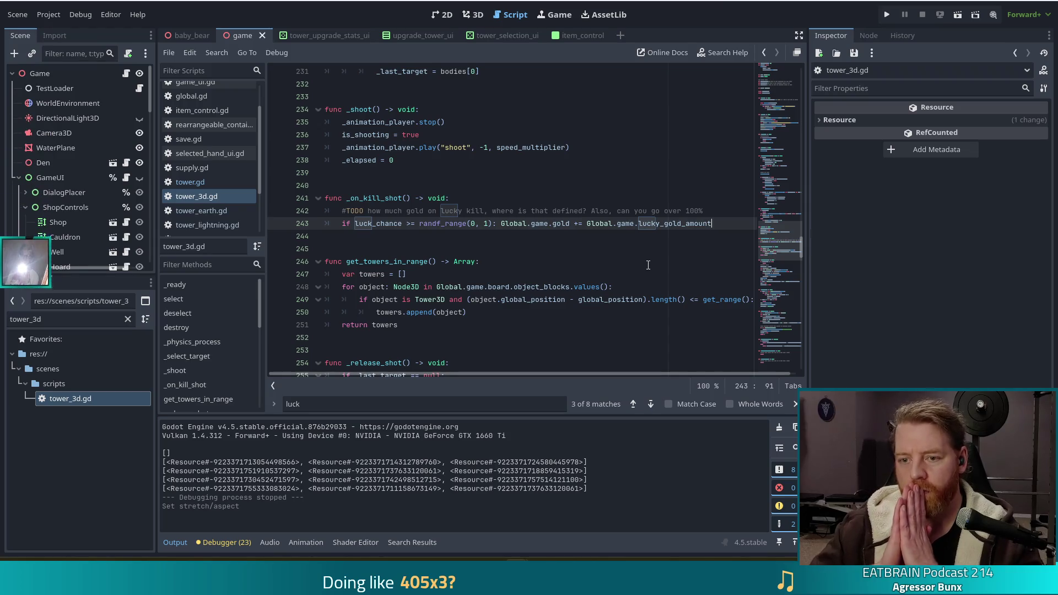
drag(720, 222, 650, 222)
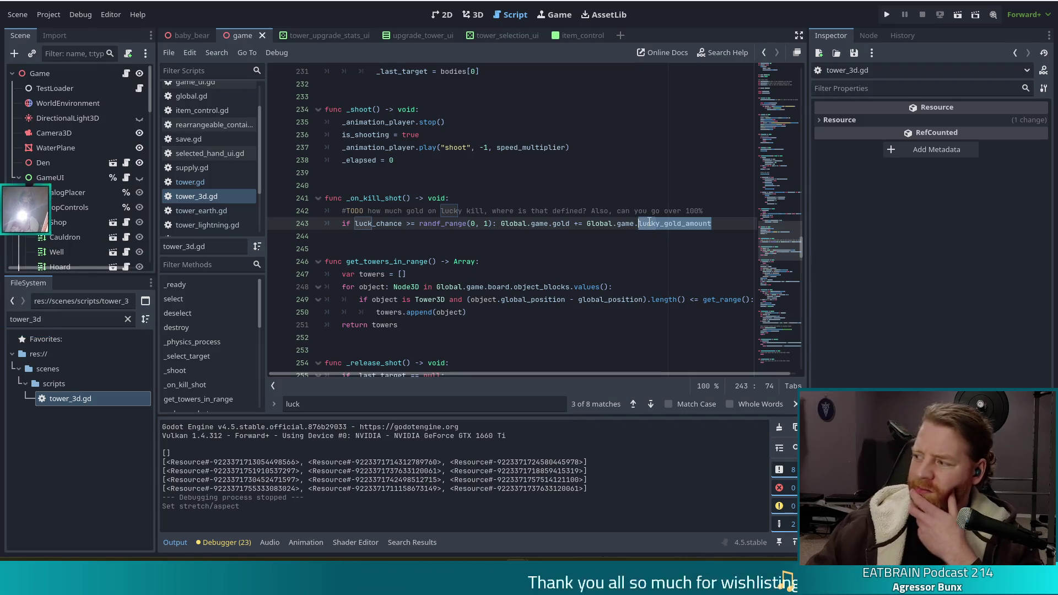
click(719, 225)
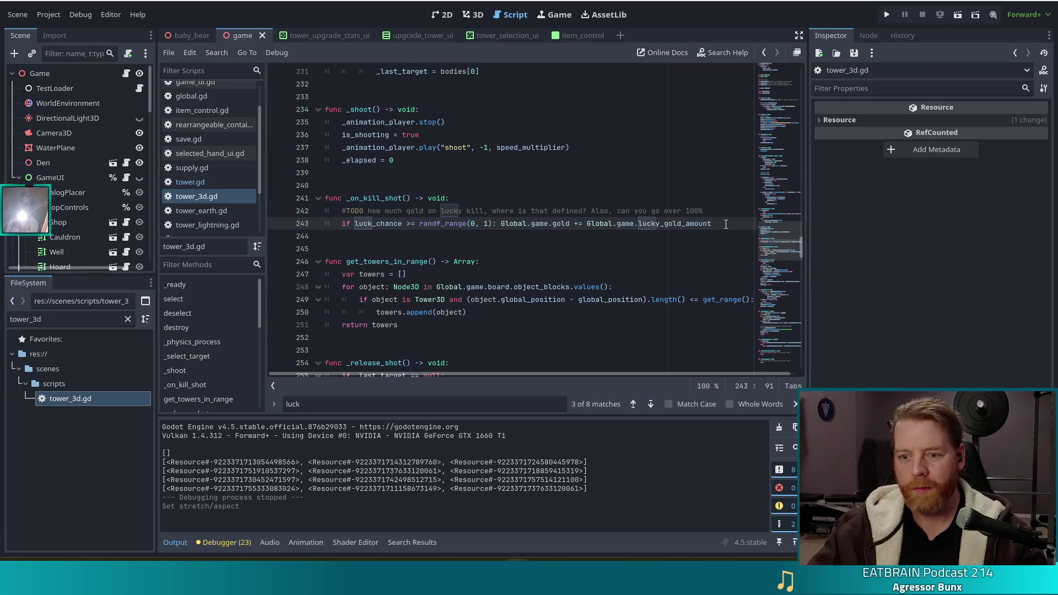
Step: Insert a new indented line below the lucky-gold check on line 243
key(Return)
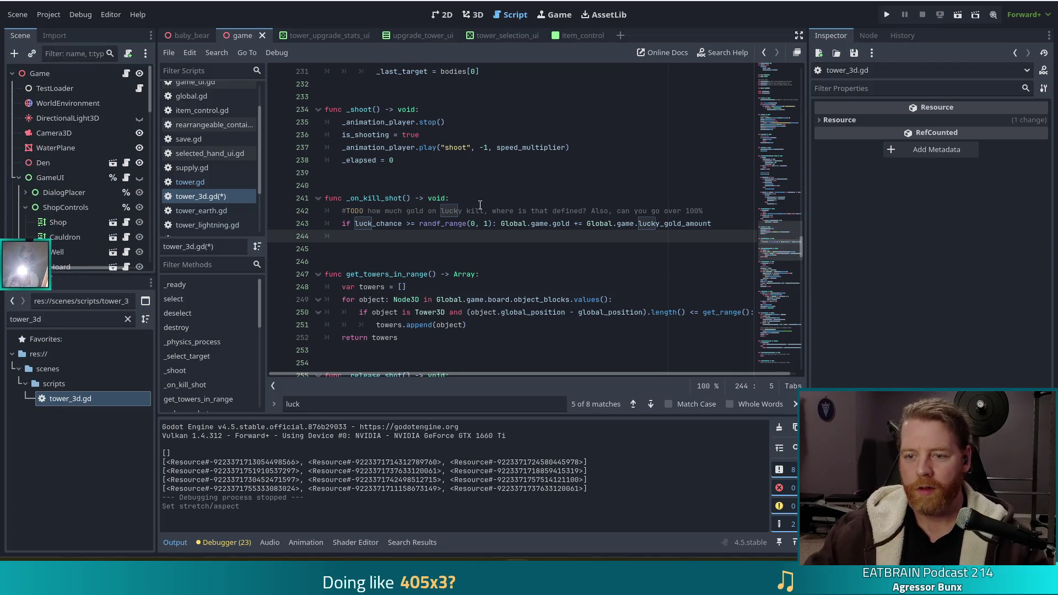
Step: Type 's' on the new line 244 and save tower_3d.gd
click(455, 211)
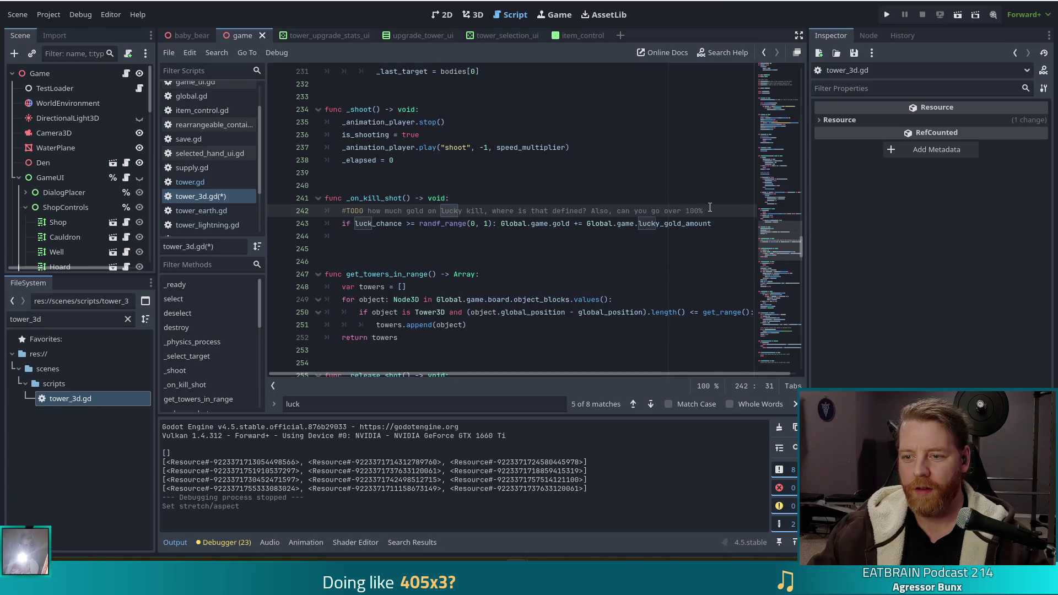
click(391, 236)
text(#TODO also some)
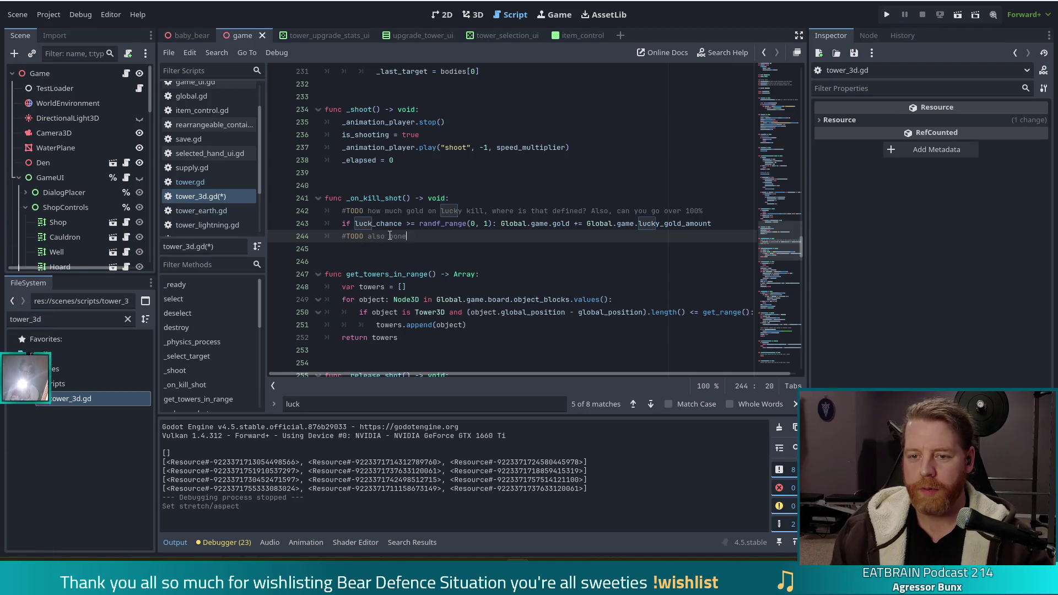
text(so bones)
key(ctrl+s)
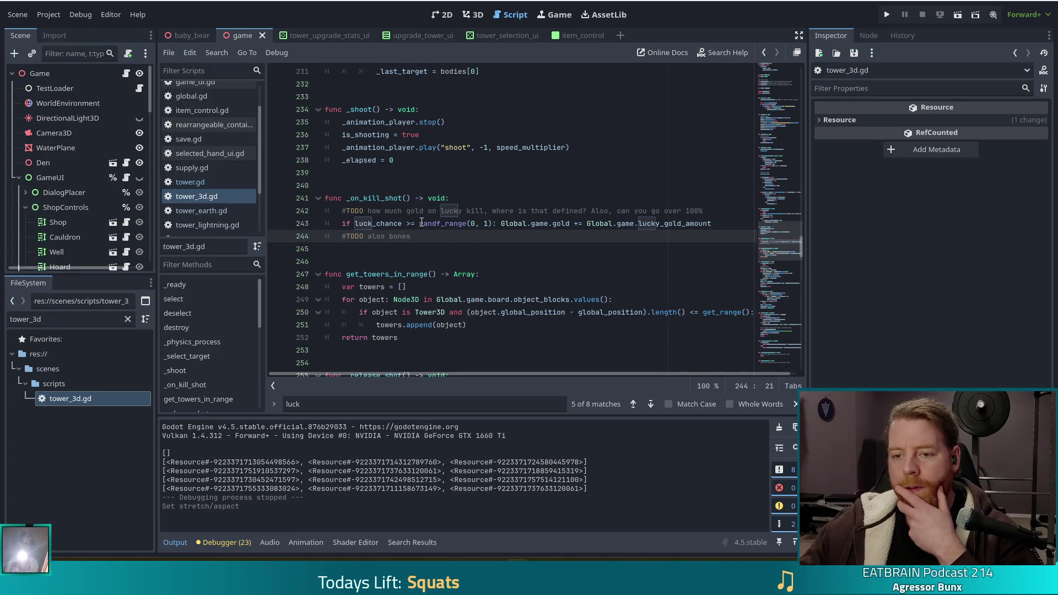
Step: Select the luck_chance gold check line in _on_kill_shot, then switch to the Chrome window
mouse_move(421, 222)
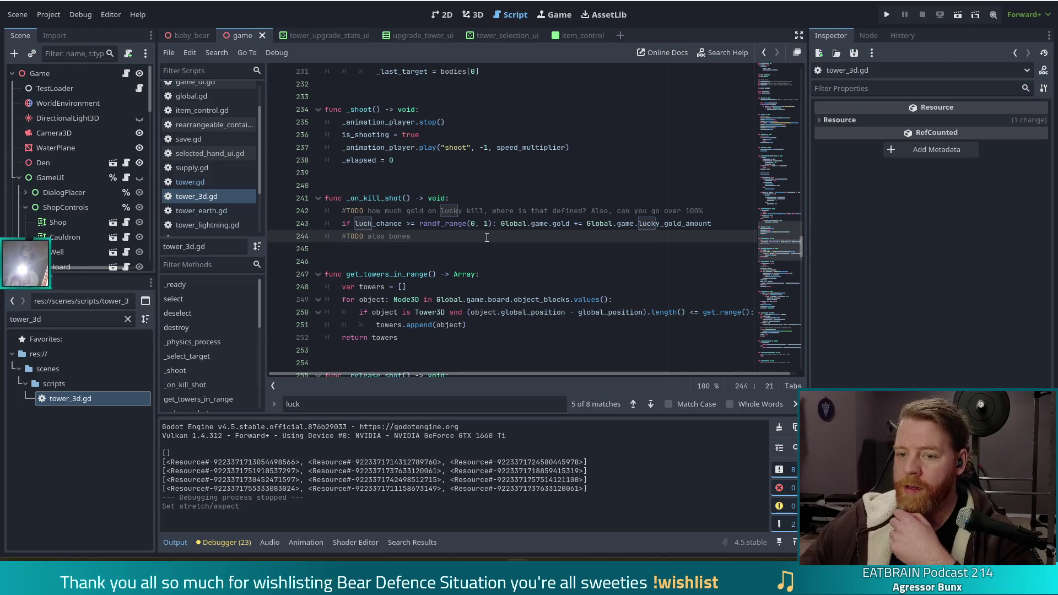
triple_click(723, 223)
key(Down)
key(Down)
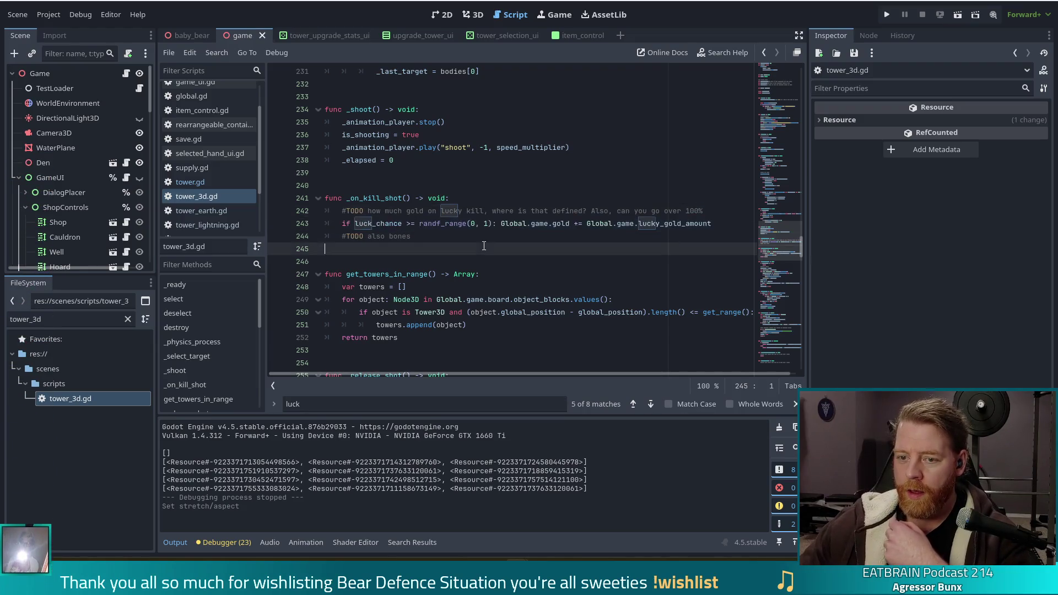
drag(723, 221, 728, 211)
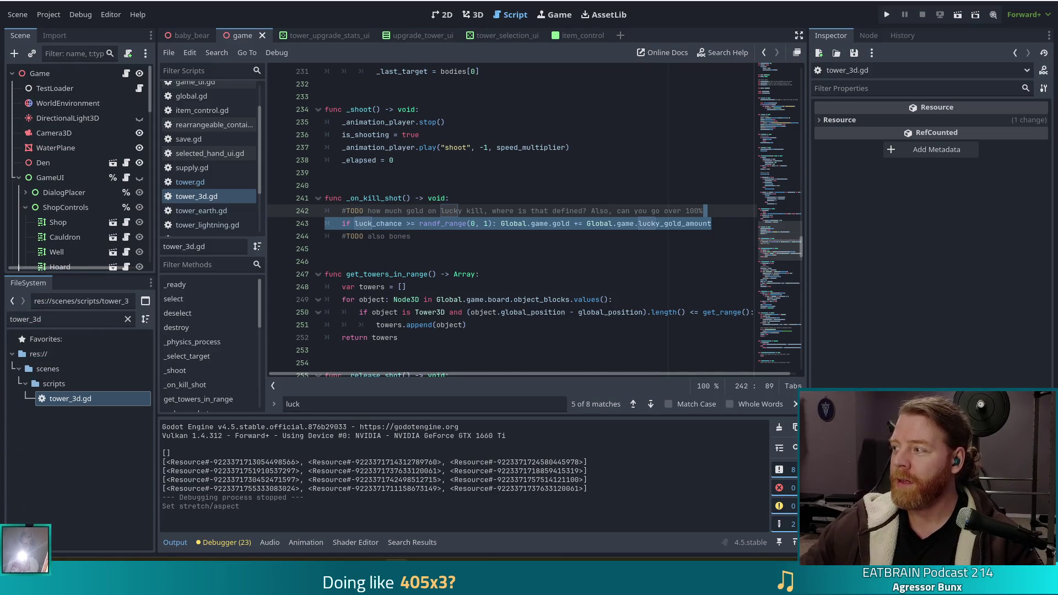
key(alt+Tab)
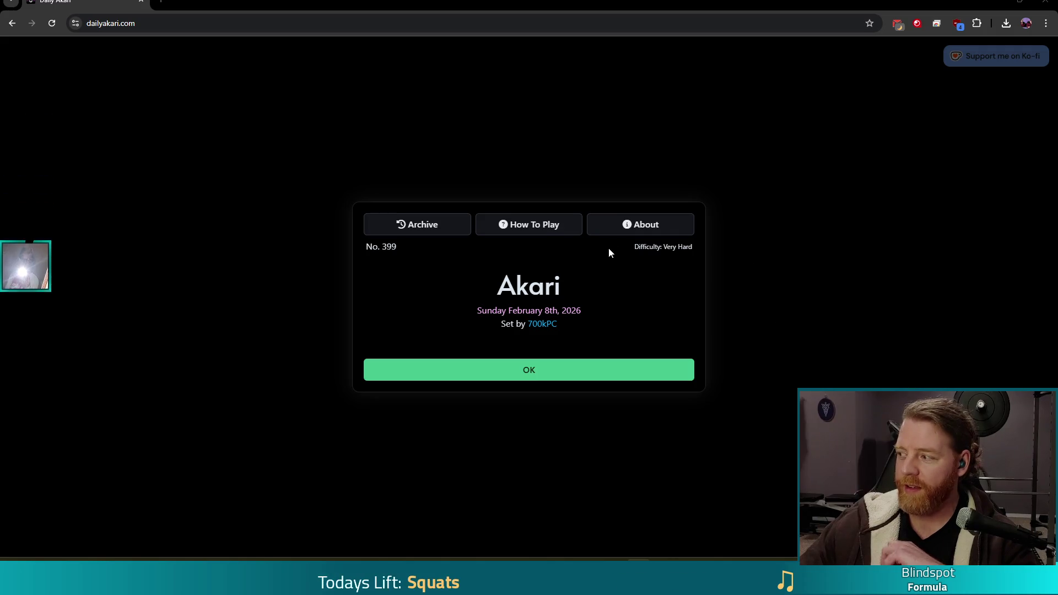
Step: Browse the Daily Akari archive, peek at No. 397, then open Easy puzzle No. 365
click(429, 230)
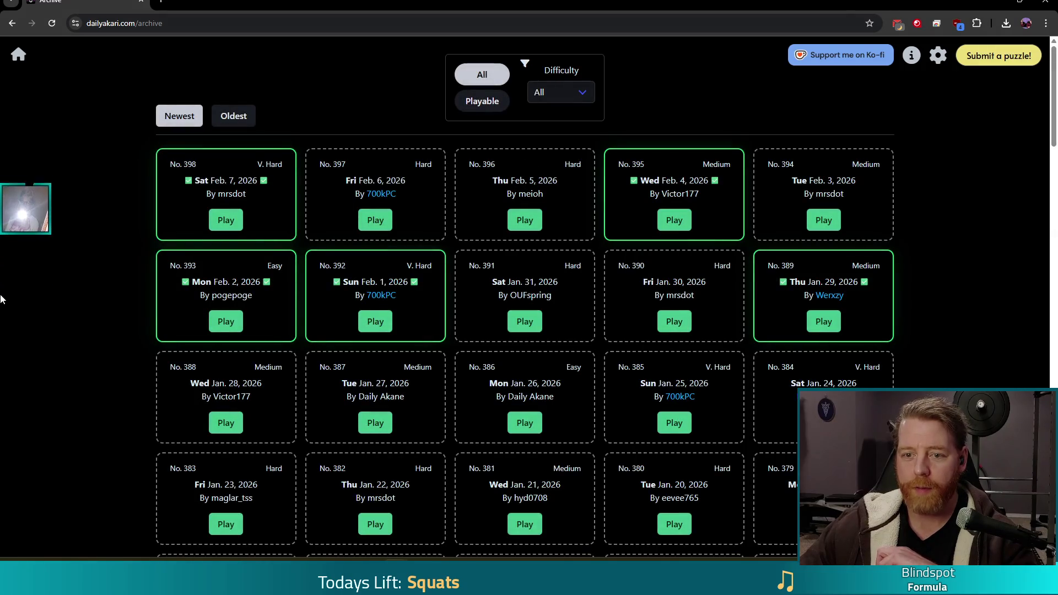
click(375, 220)
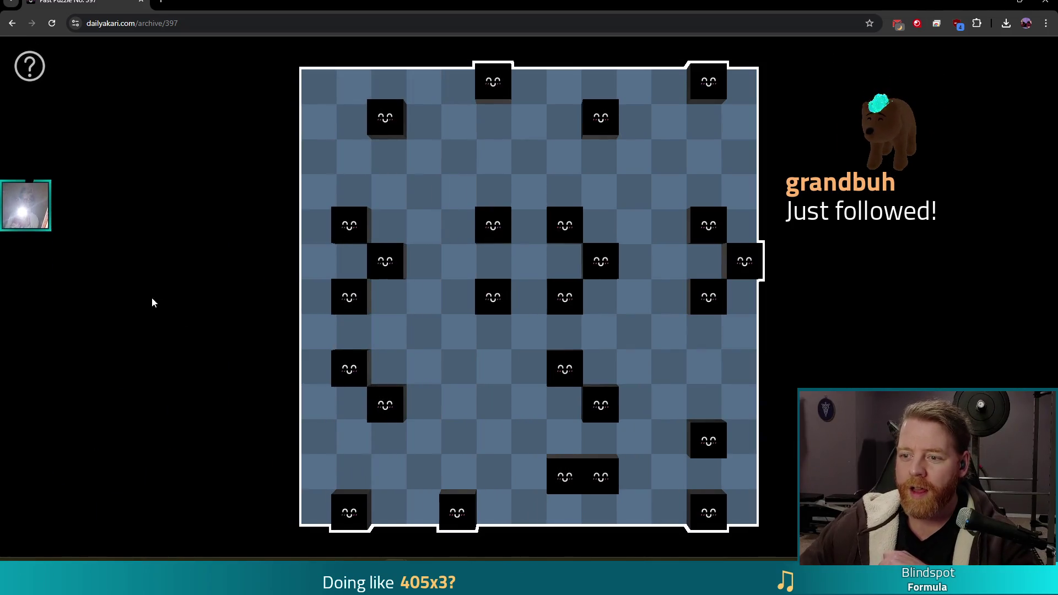
click(27, 65)
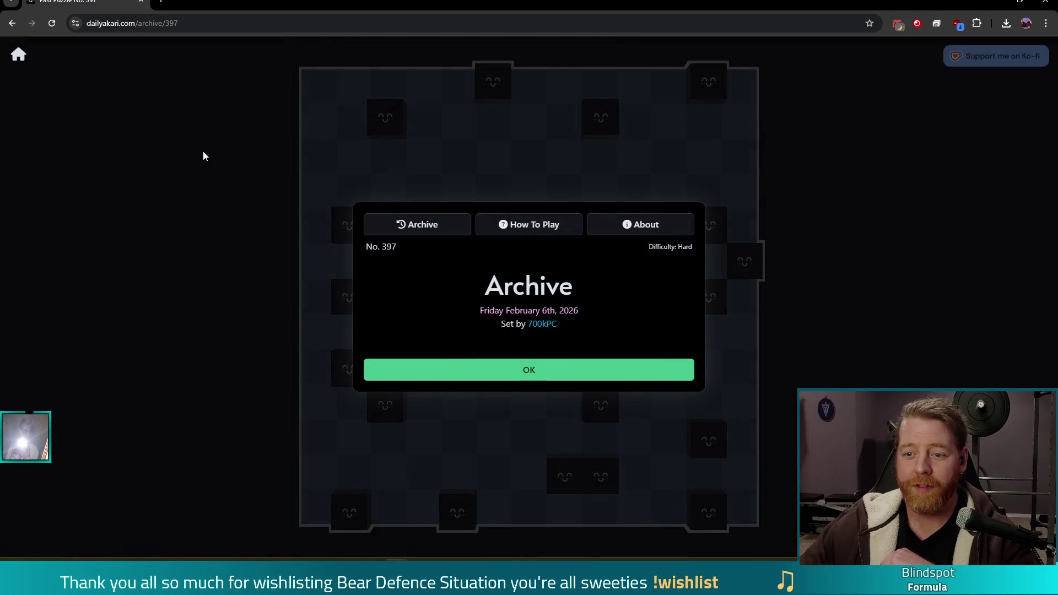
click(429, 227)
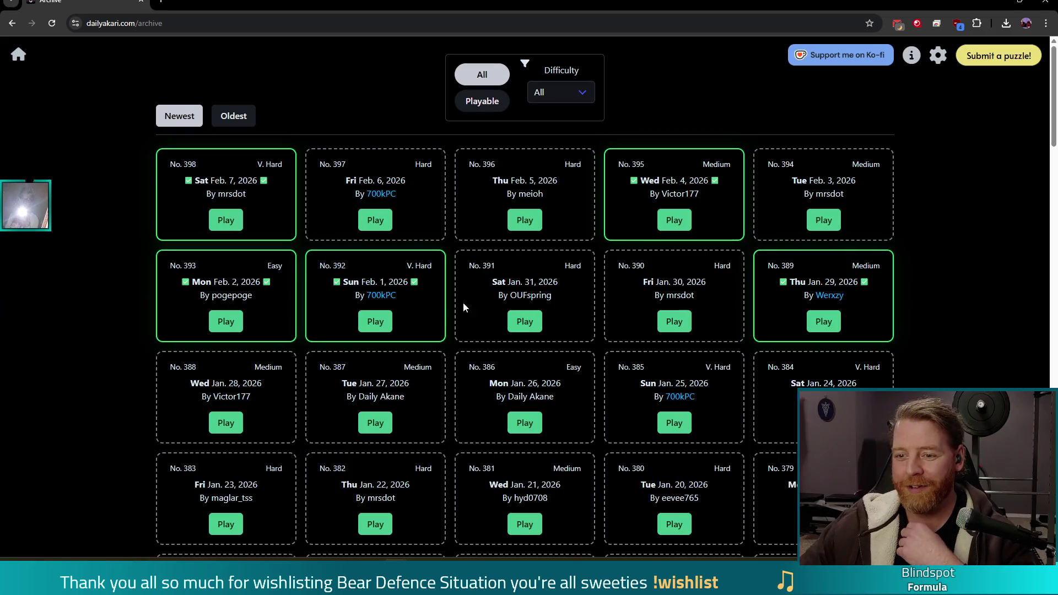
scroll(460, 343, down, 5)
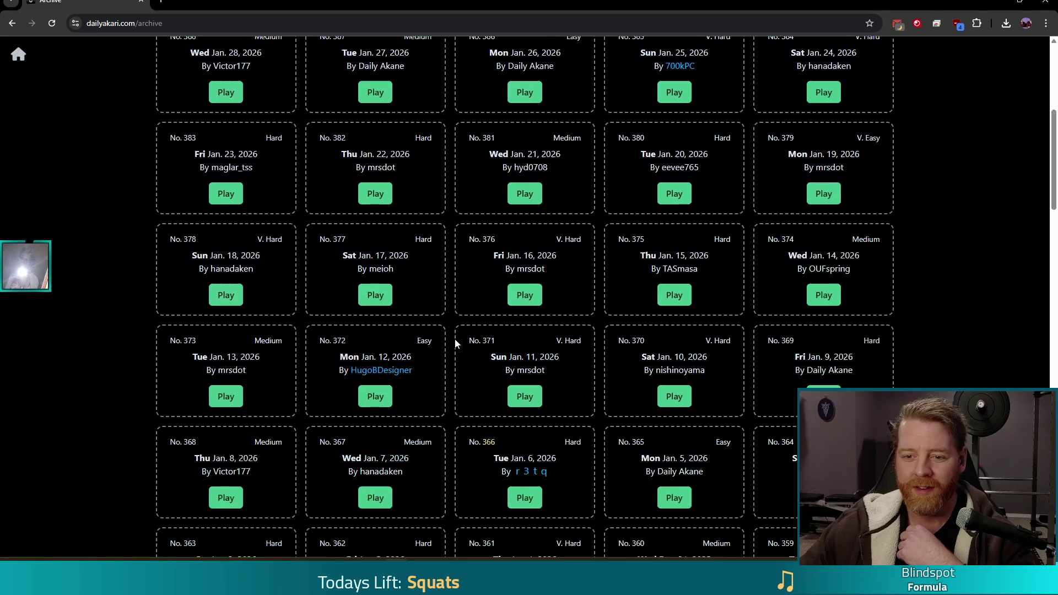
scroll(247, 284, down, 4)
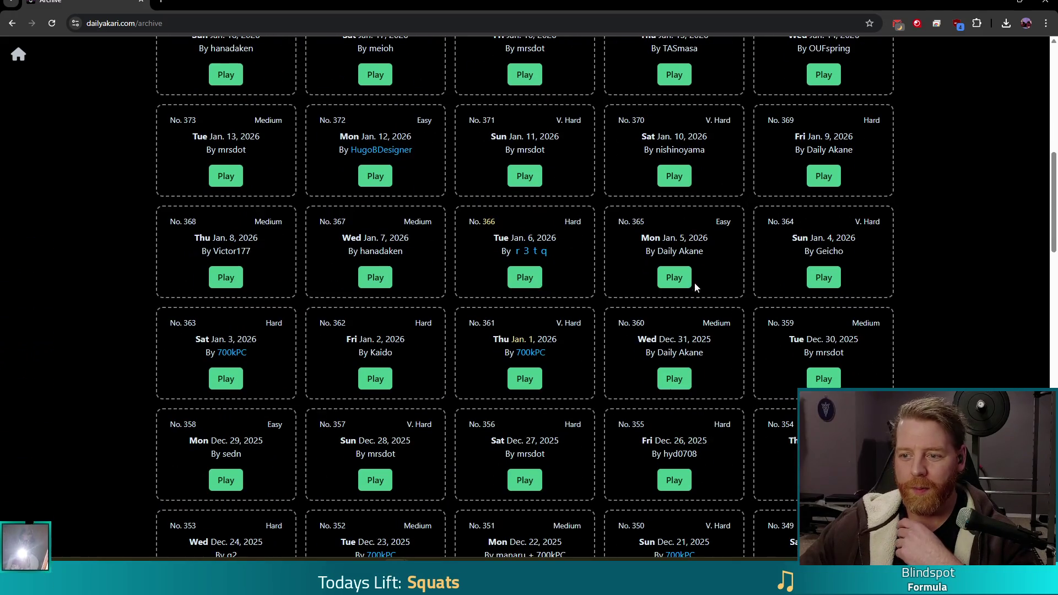
click(672, 279)
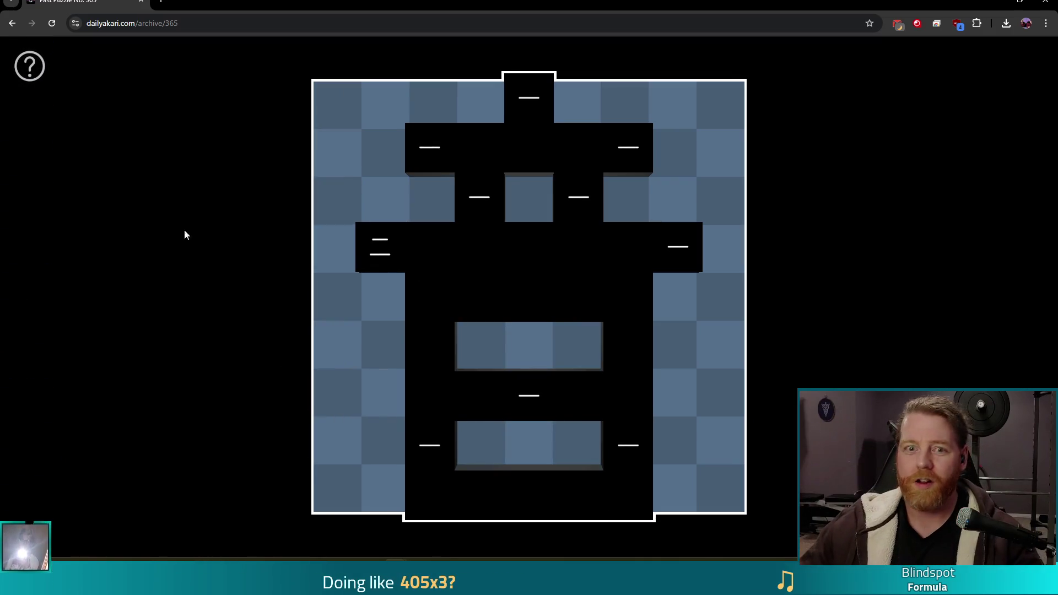
Step: Try and remove a top-right corner bulb, then place a bulb between the two upper clues
click(181, 26)
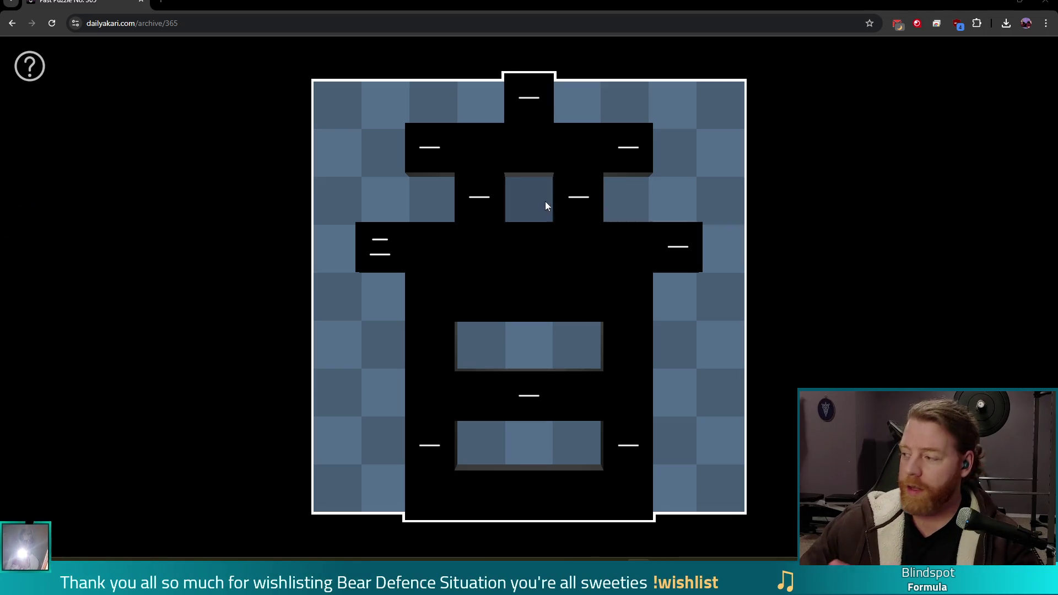
click(716, 106)
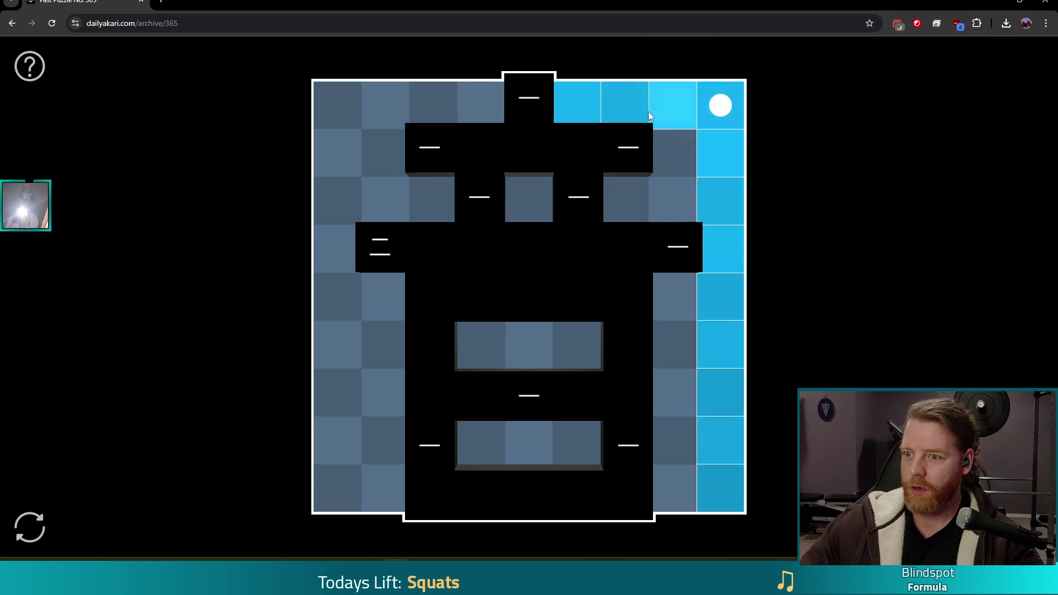
click(719, 105)
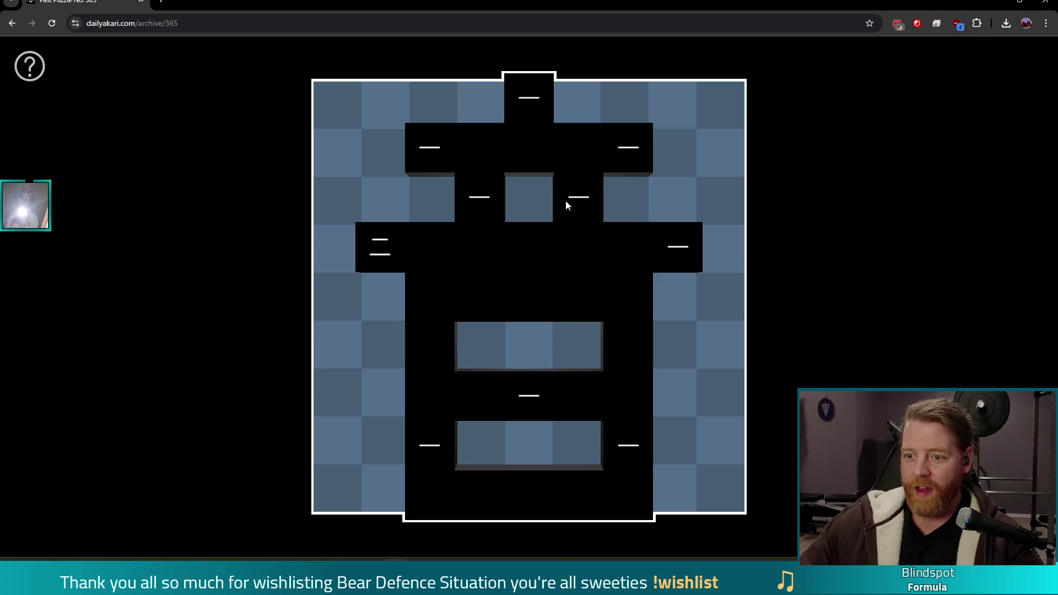
click(532, 202)
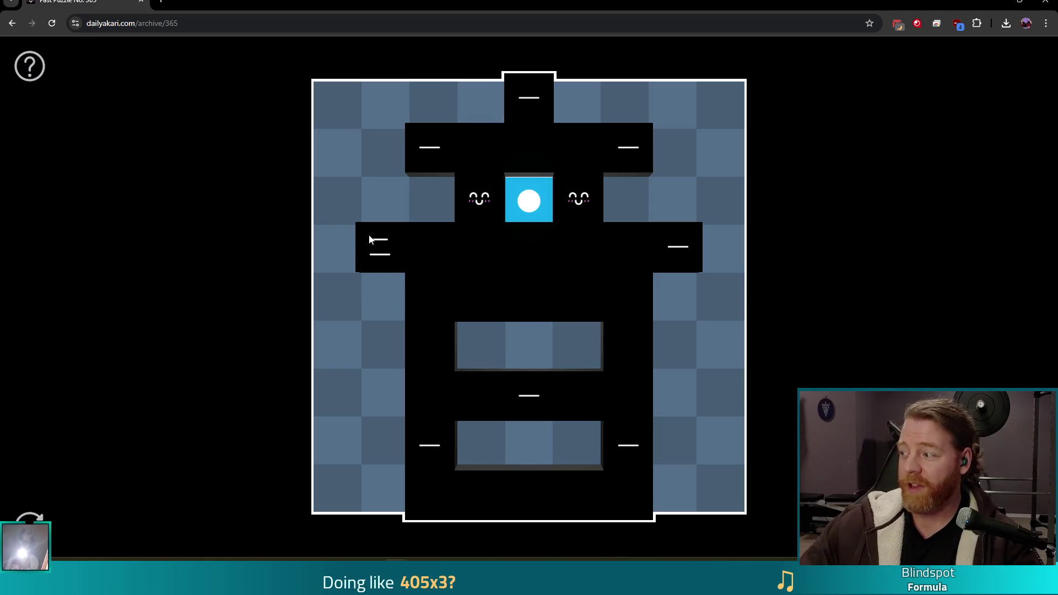
Step: Test trial bulbs in the left two columns beside the clue and remove them
click(339, 260)
click(376, 285)
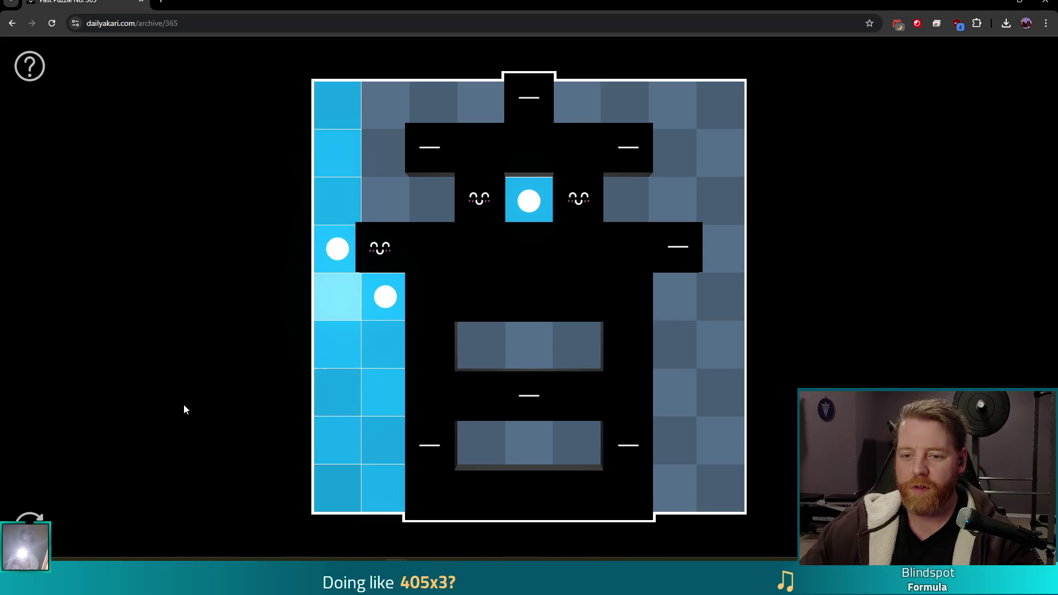
click(384, 299)
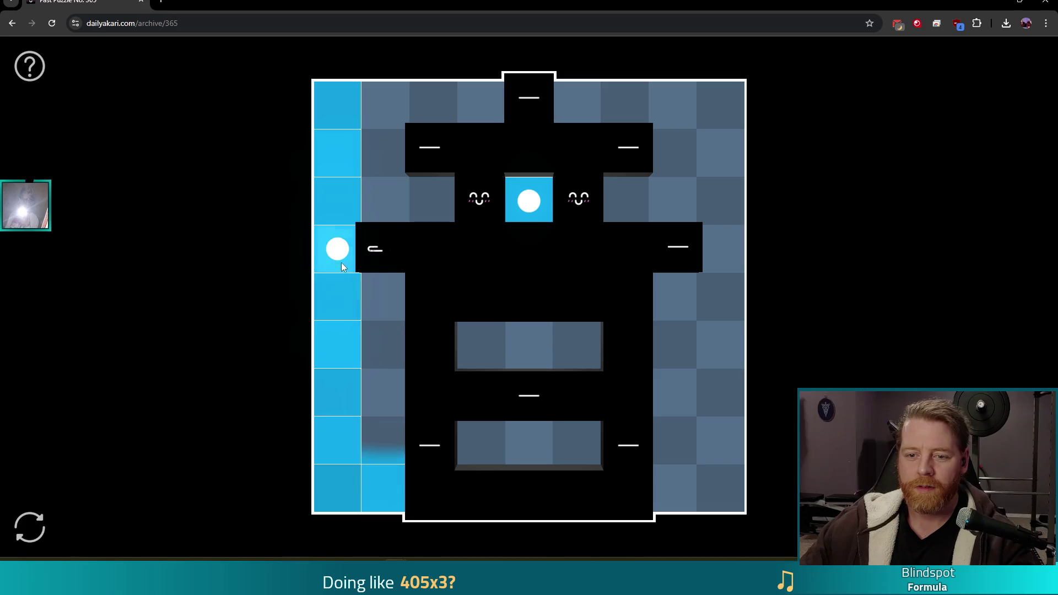
click(339, 253)
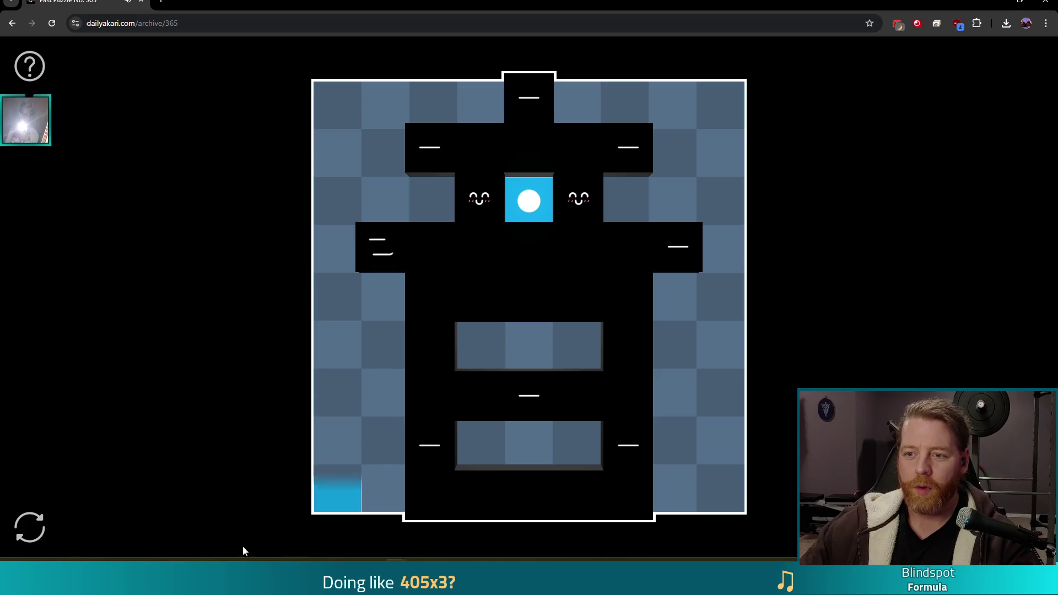
Step: Rule out bulb cells beside the upper clues, in the top corners and left column
right_click(622, 199)
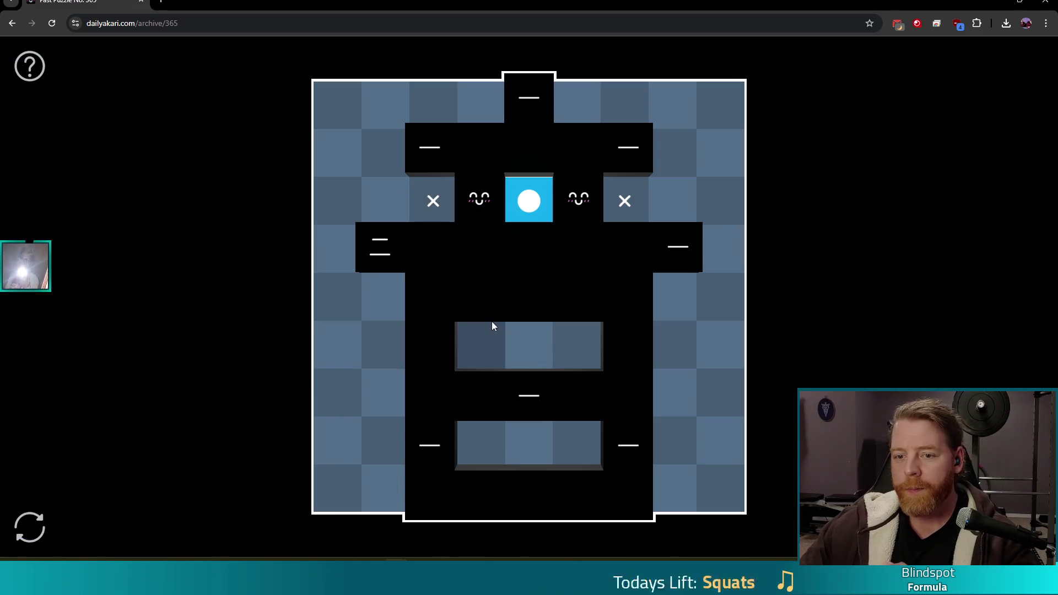
click(377, 99)
click(672, 106)
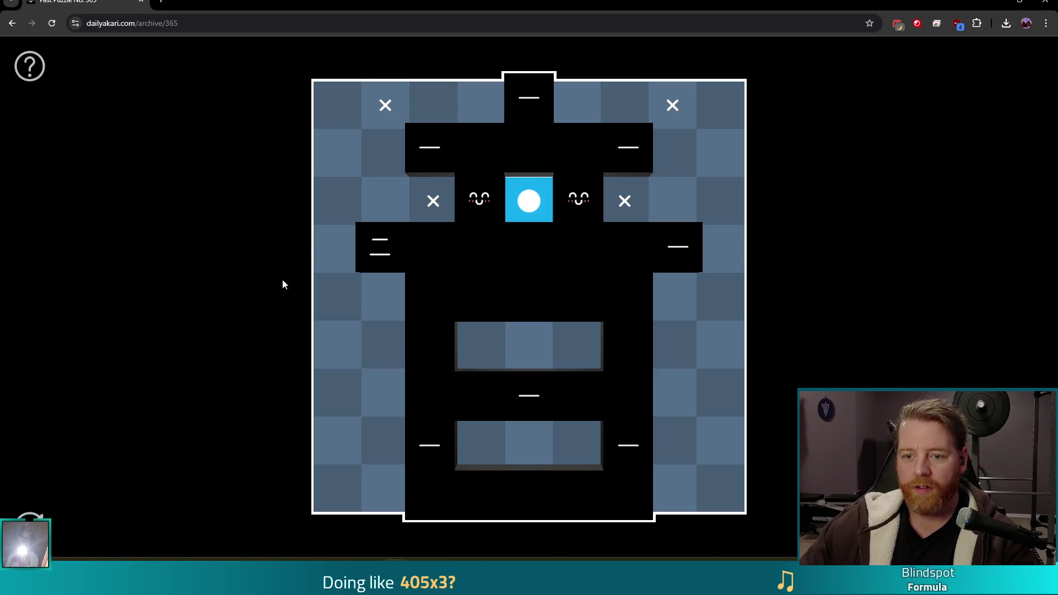
click(341, 200)
click(349, 305)
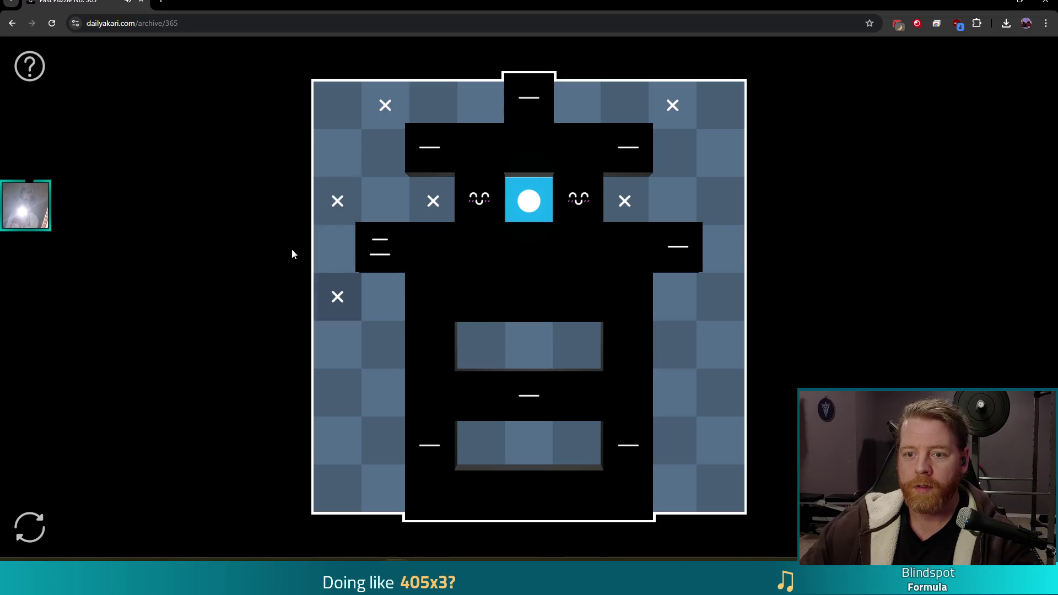
Step: Place bulbs across the top row, right column and lower rows to light most of the grid
click(385, 200)
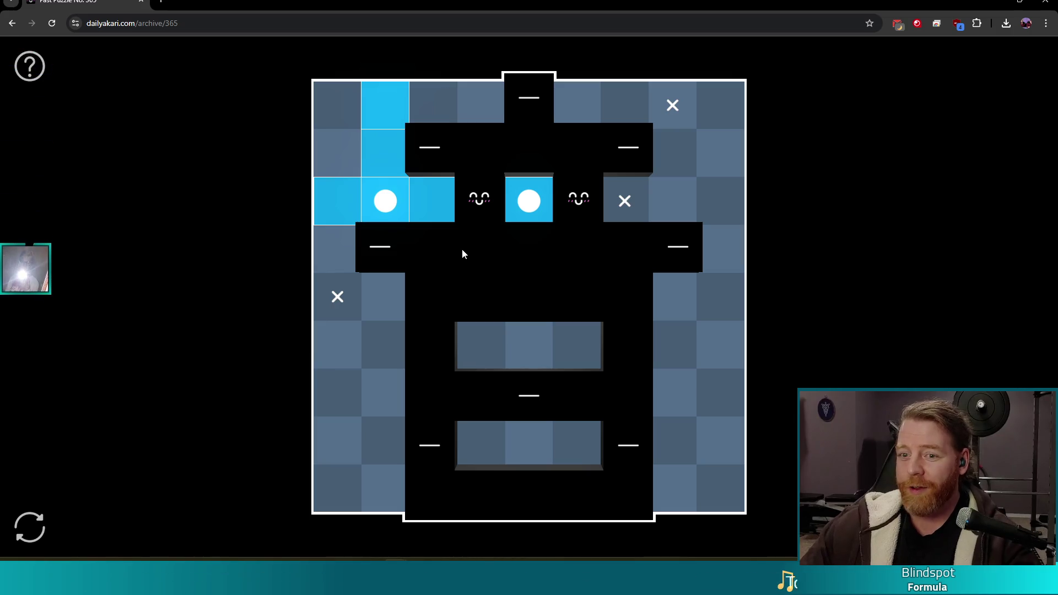
click(433, 95)
click(579, 96)
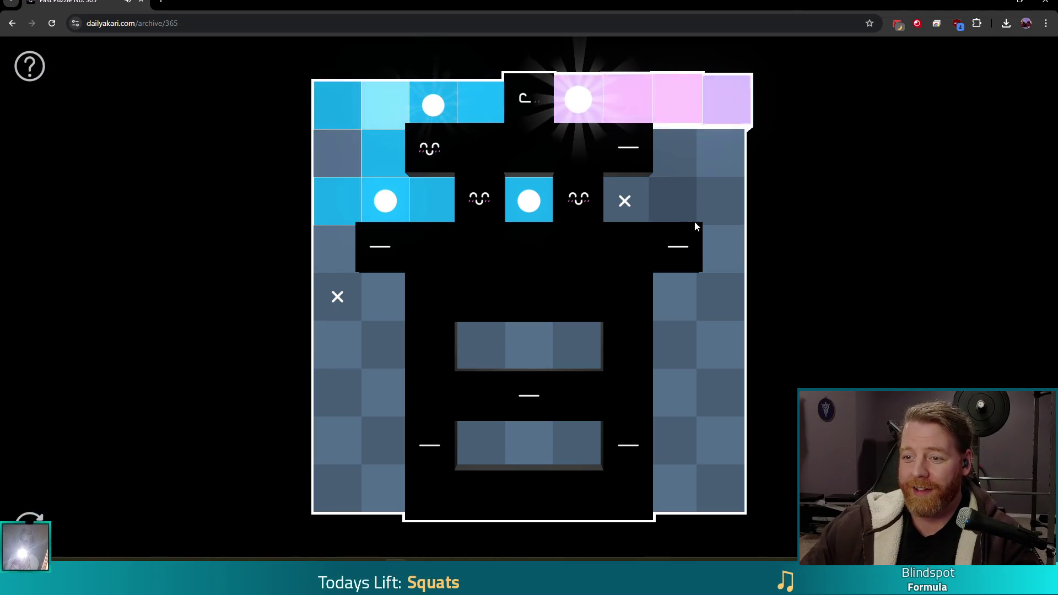
click(673, 154)
click(719, 199)
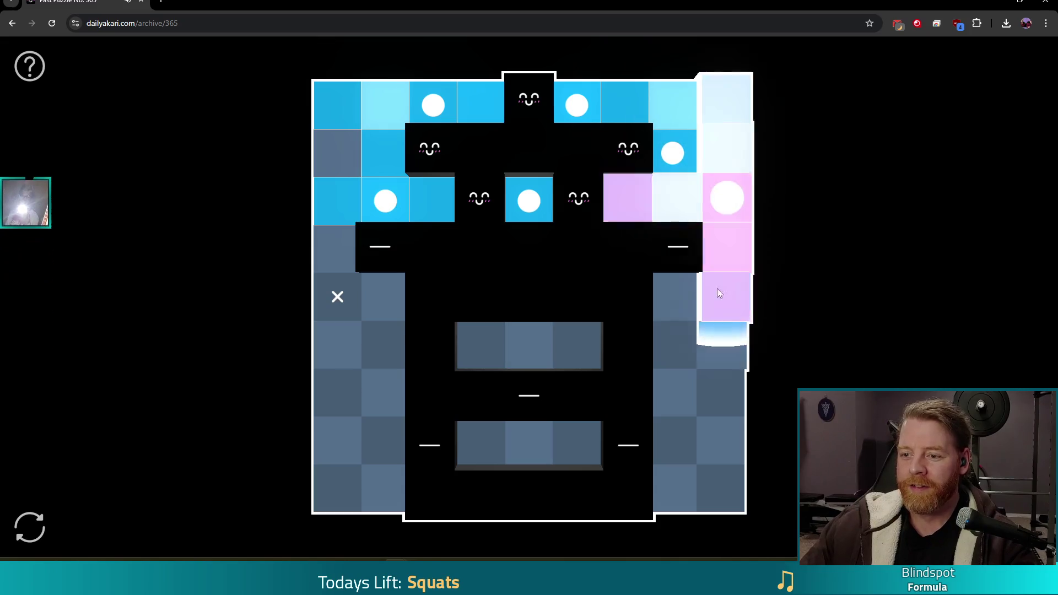
click(673, 297)
click(577, 443)
click(381, 452)
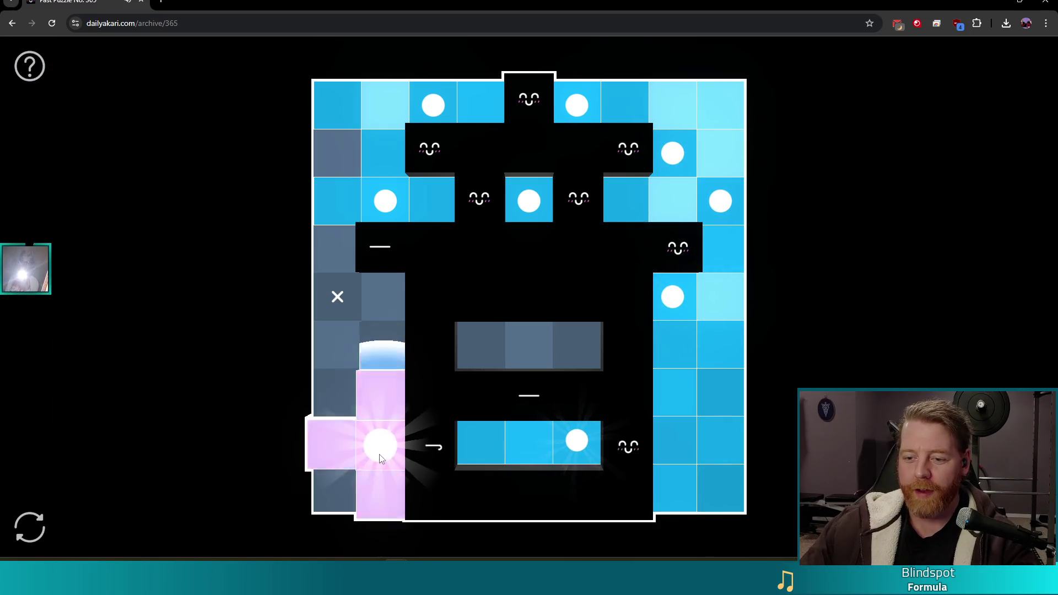
click(530, 347)
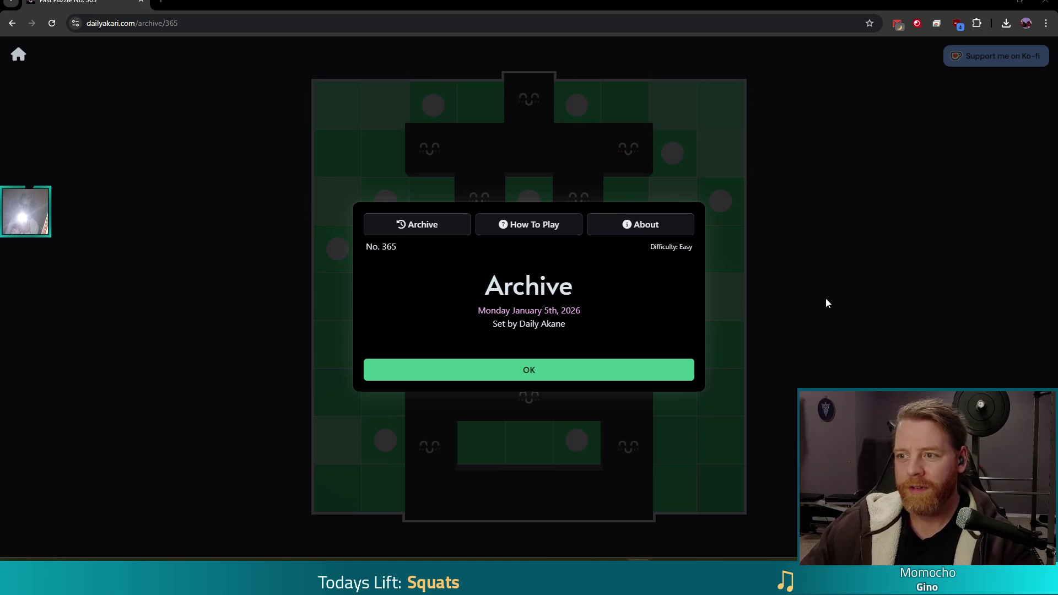
Step: Alt+Tab back to Godot's tower_3d.gd showing the _on_kill_shot lucky-gold check and TODOs
key(alt+Tab)
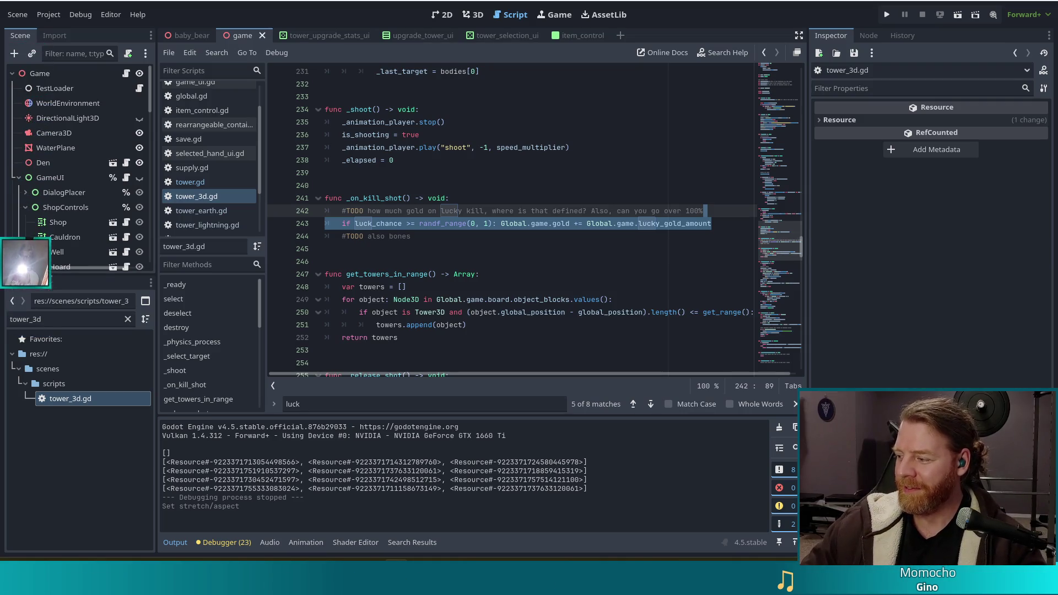
drag(463, 243, 463, 223)
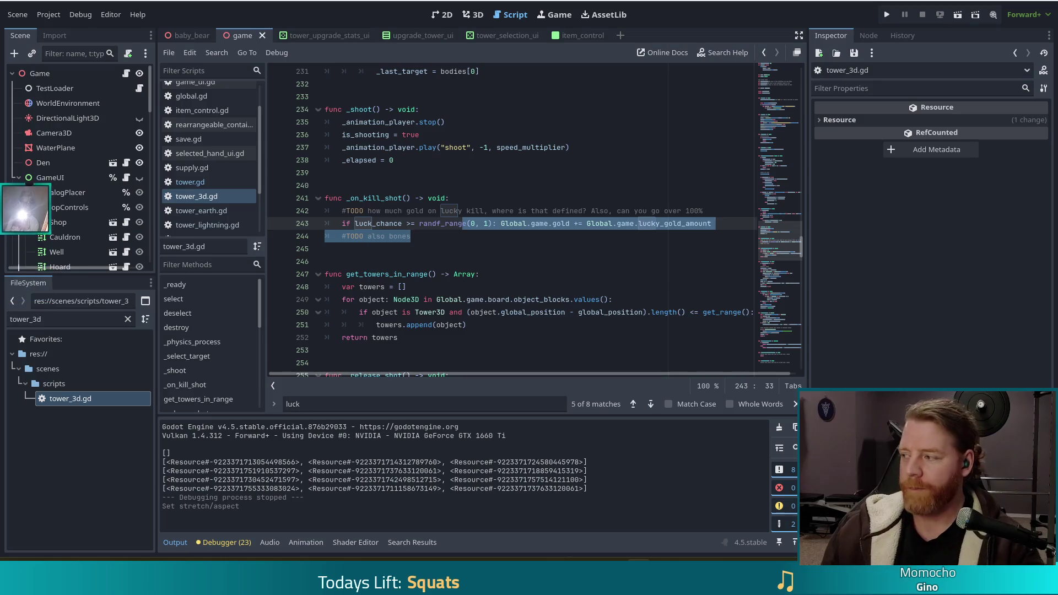
click(419, 236)
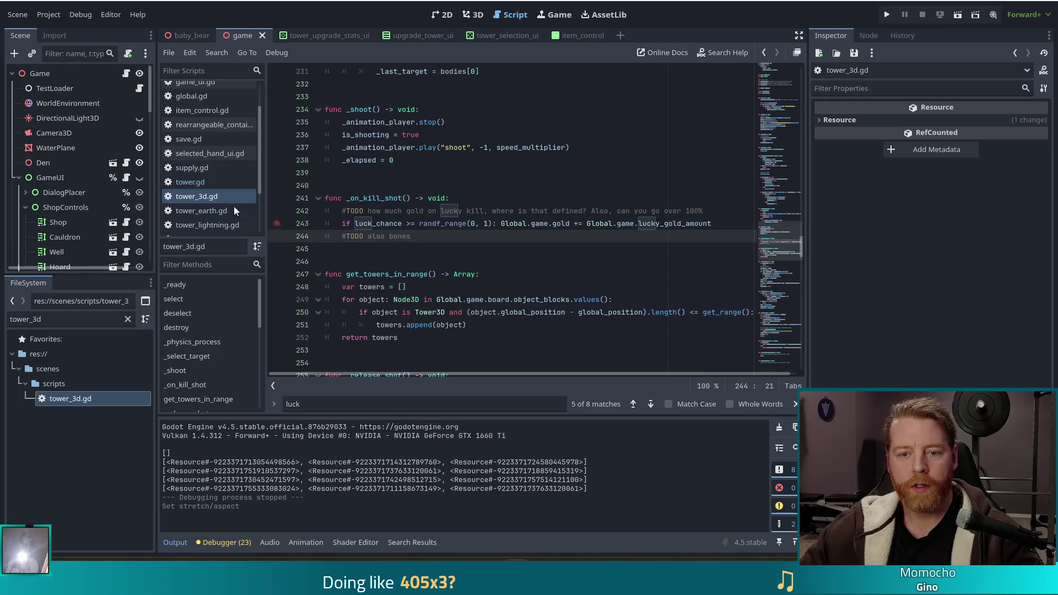
scroll(223, 157, up, 2)
click(199, 105)
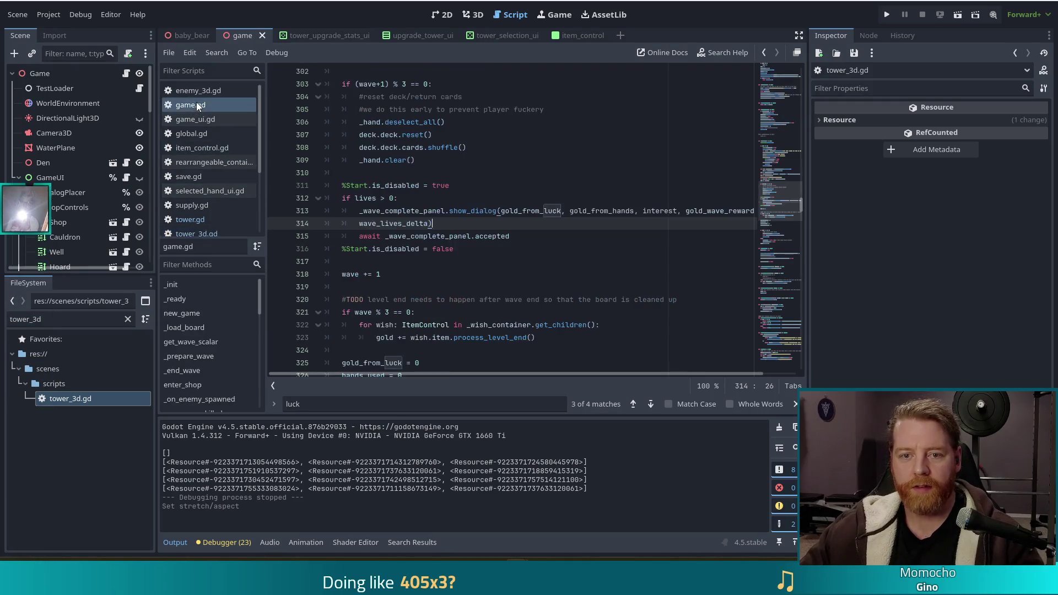
Step: Add 'const BONE_DROP_BASE:= 0.1 #10%' to game.gd on a new line after TOWERS_FOLDER
click(567, 192)
drag(780, 206, 778, 71)
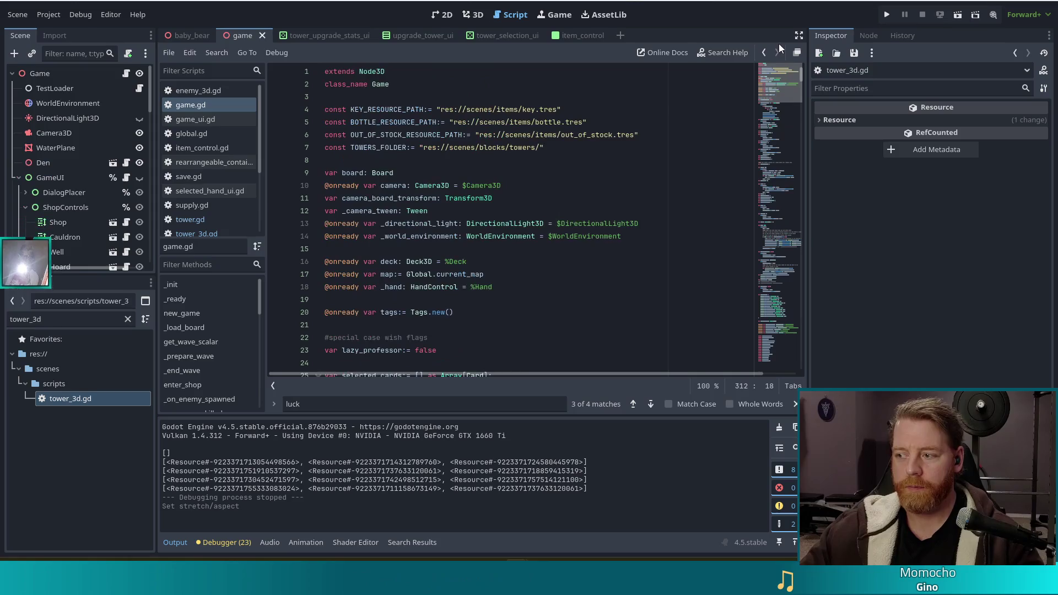
click(478, 148)
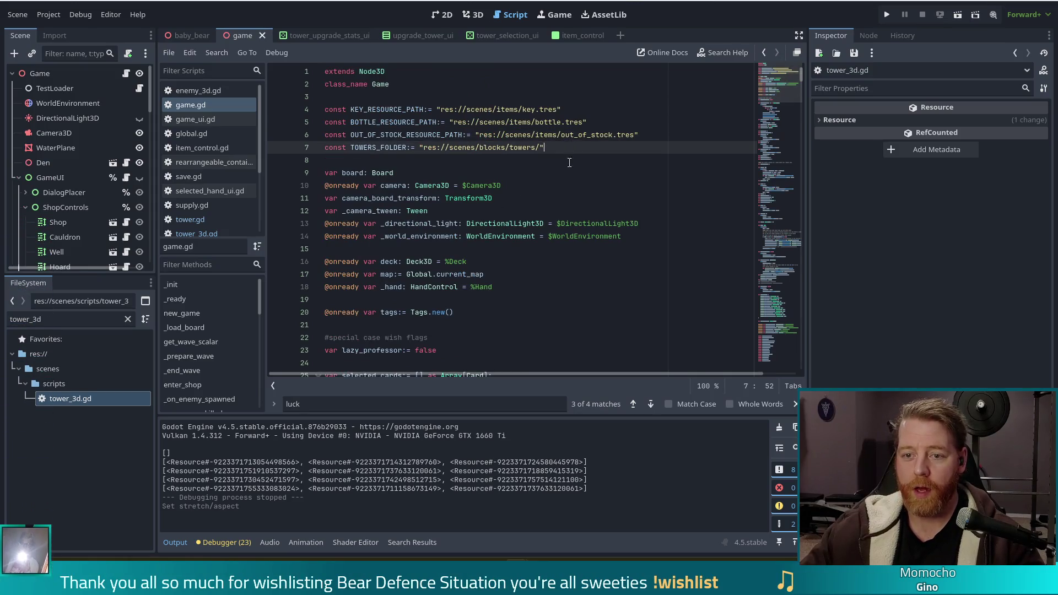
key(Return)
text(const)
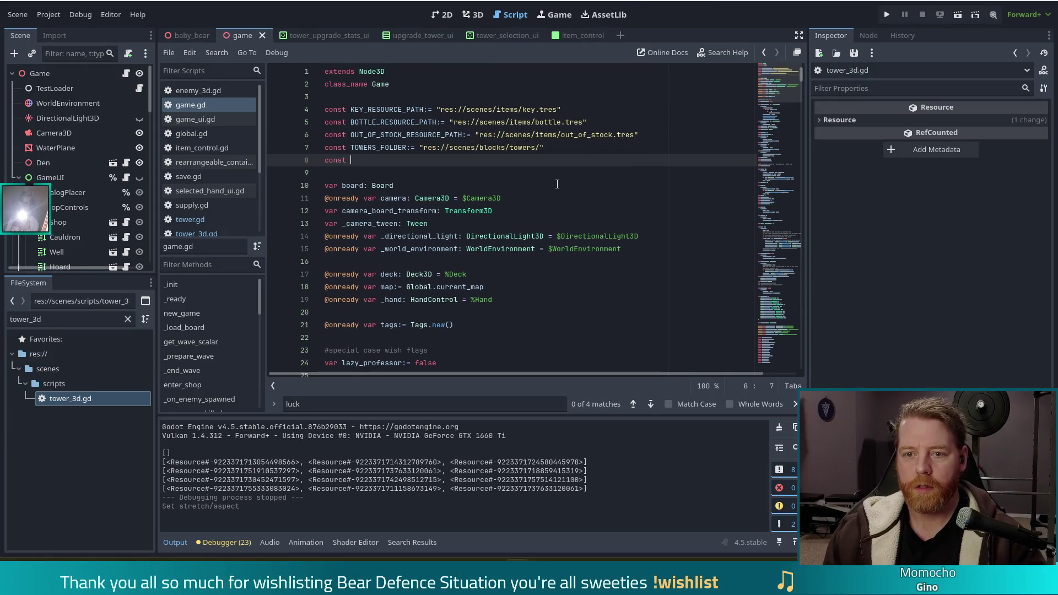
text(BONE)
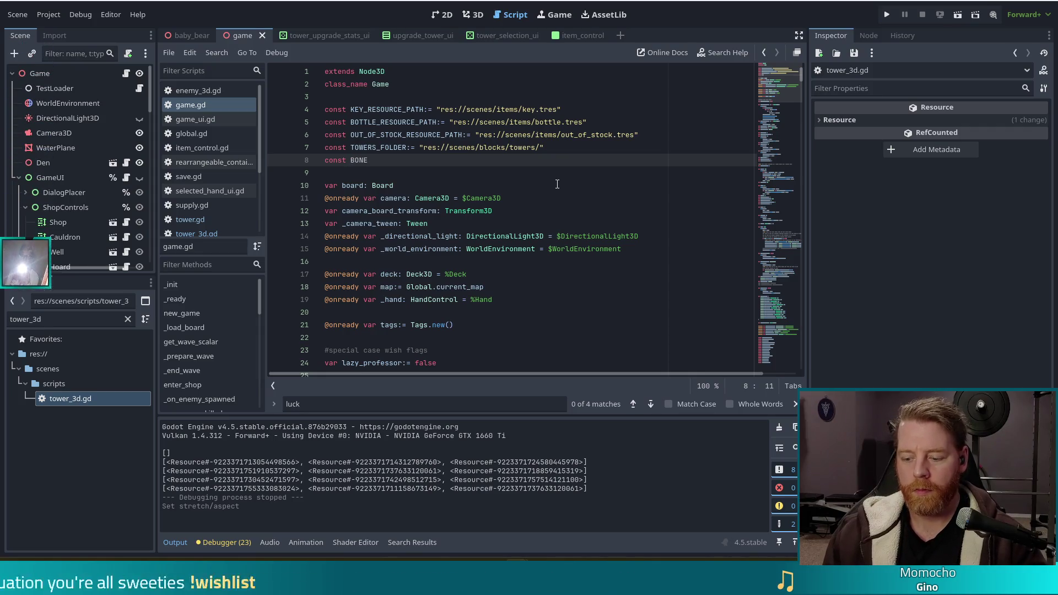
text(_DROP_BASE:=)
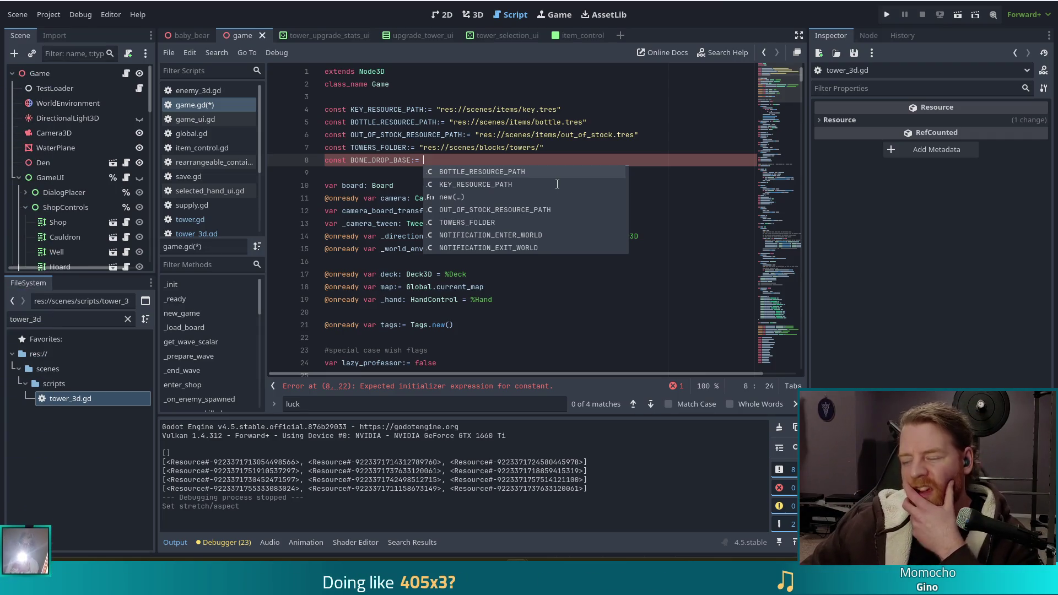
text(0.1)
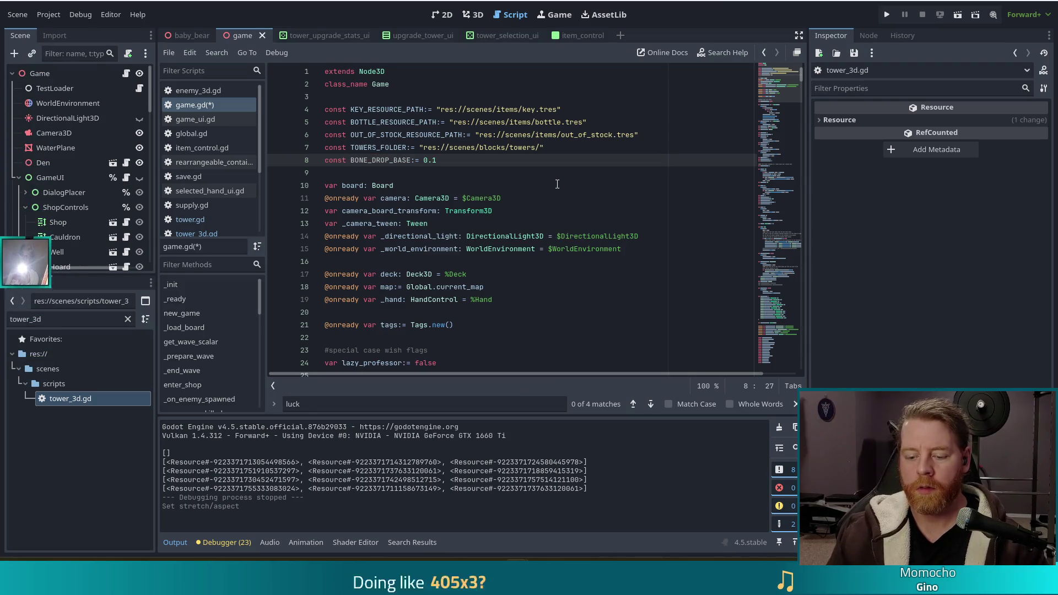
text( #)
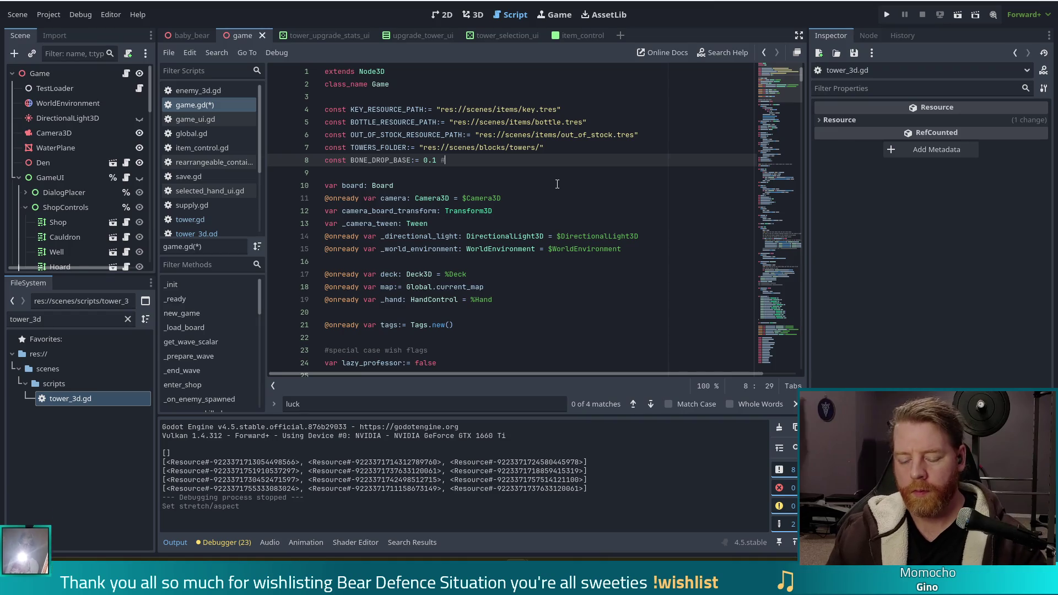
text(10)
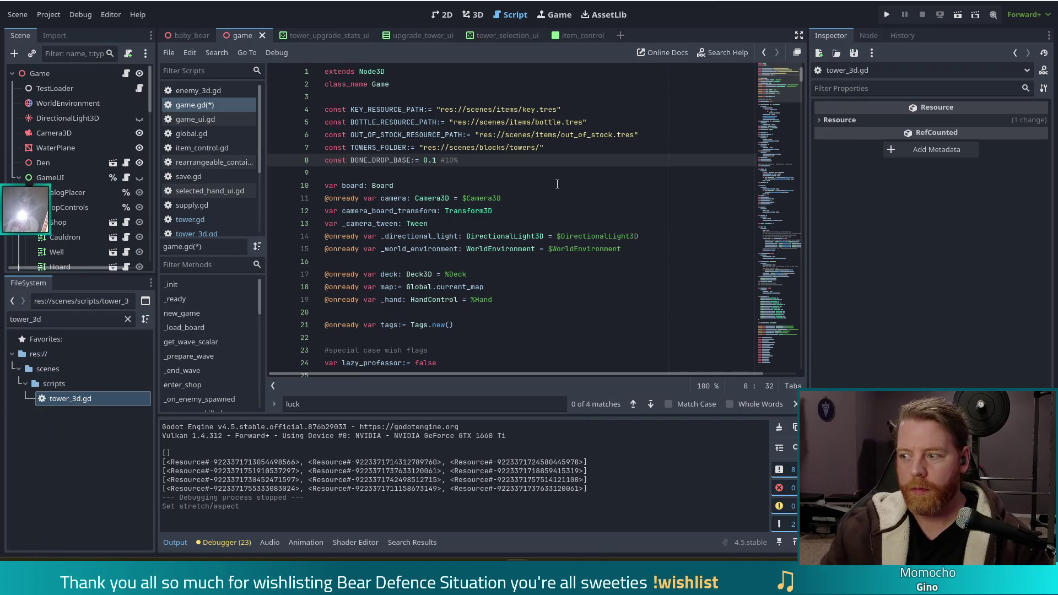
Step: Save game.gd and return to the tower_3d.gd script
key(ctrl+s)
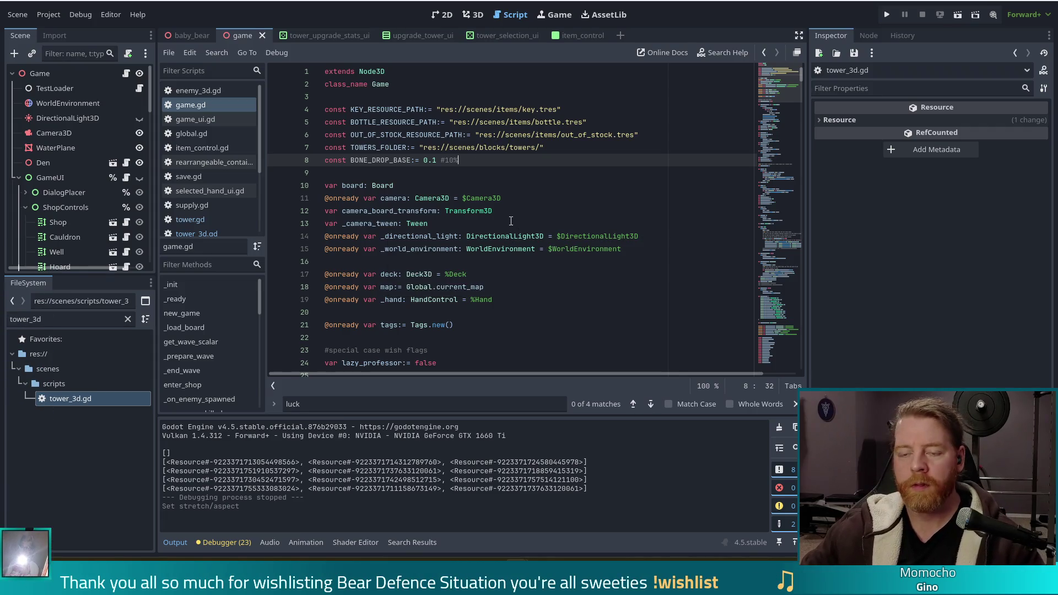
key(alt+Left)
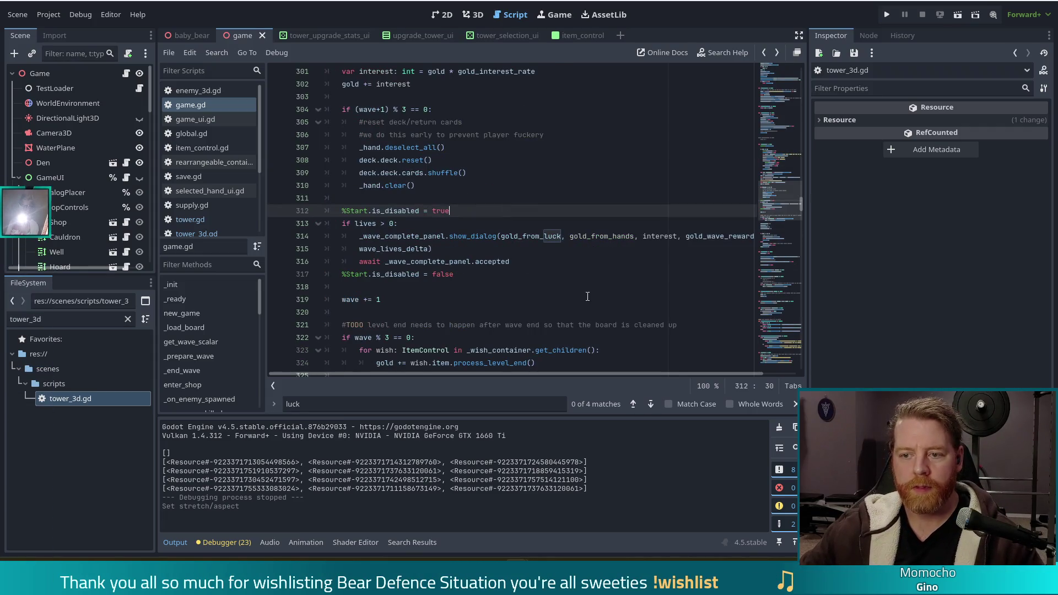
key(alt+Left)
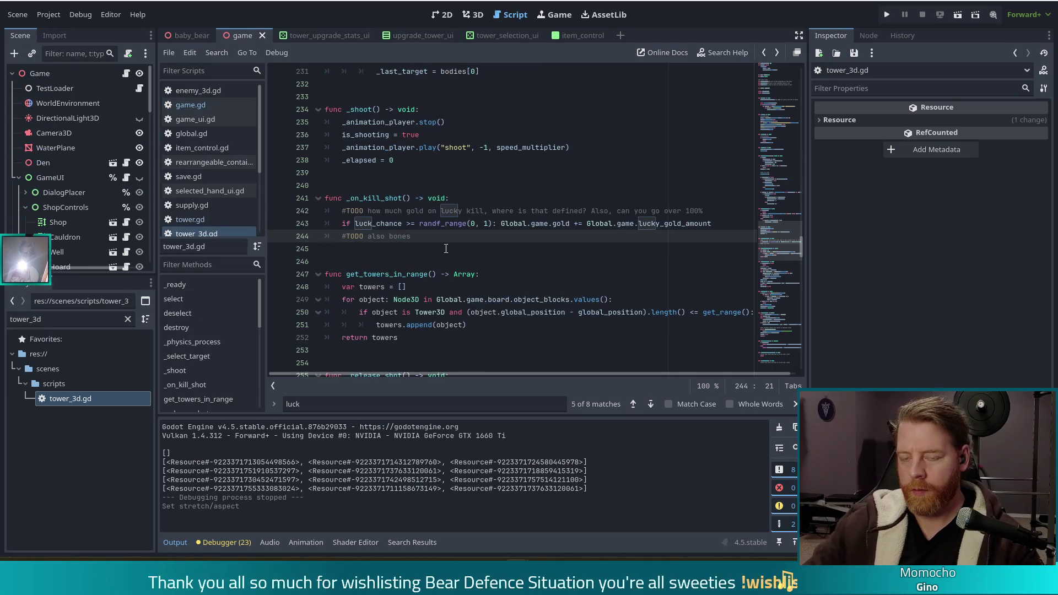
Step: Start an 'if luck_chance' bone-drop check below the '#TODO also bones' comment
key(Return)
text(i)
text(_chance)
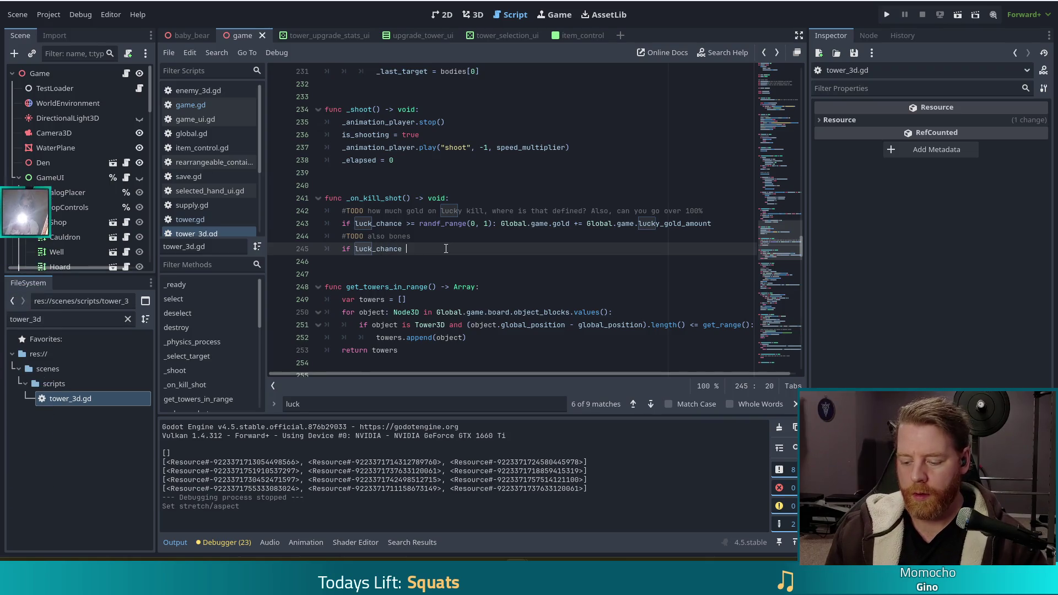
key(ctrl+space)
key(Left)
key(Left)
key(Left)
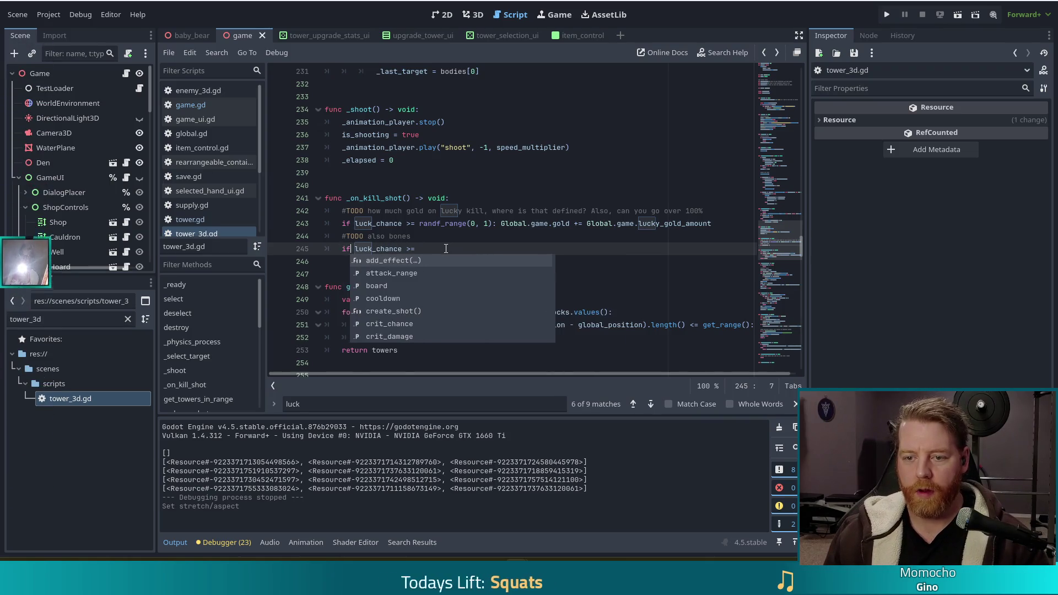
Step: Add '+ Game.BONE_DROP_BASE' to the condition, then switch to the itch.io page in Chrome
text(+  )
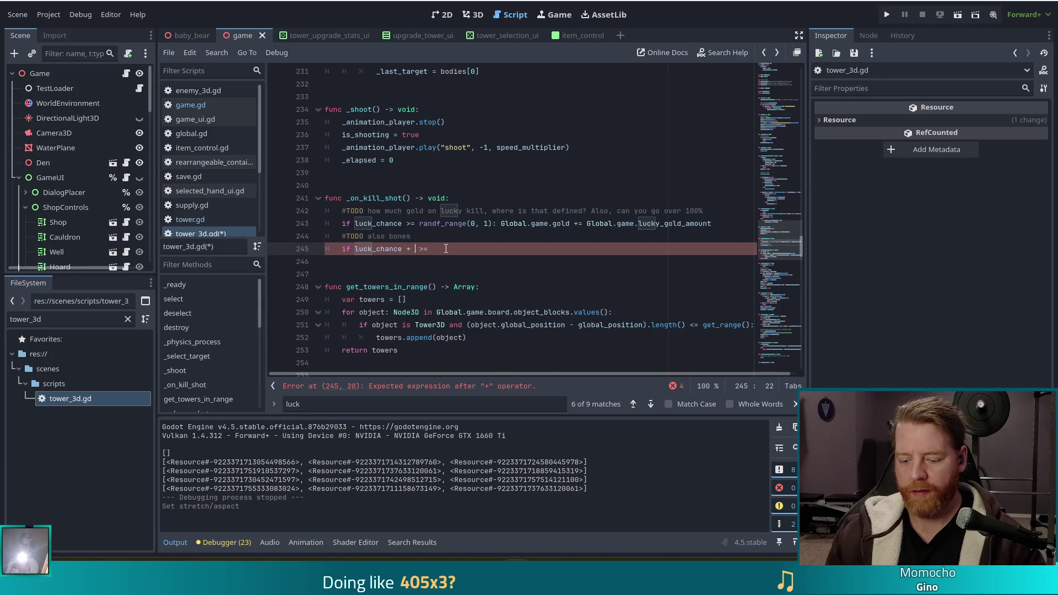
text(Glame.)
key(BackSpace)
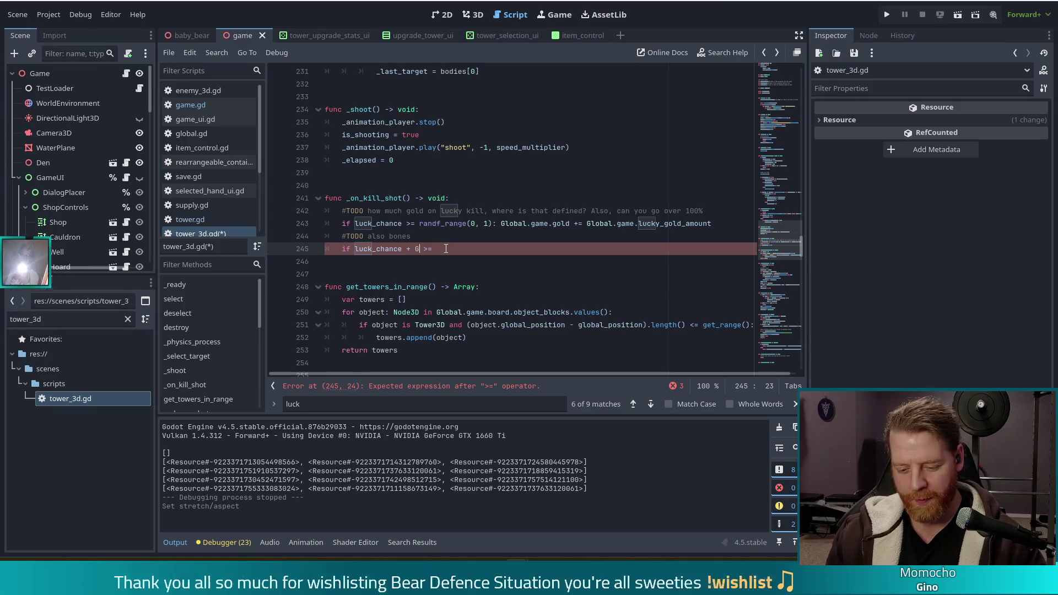
text(ame.)
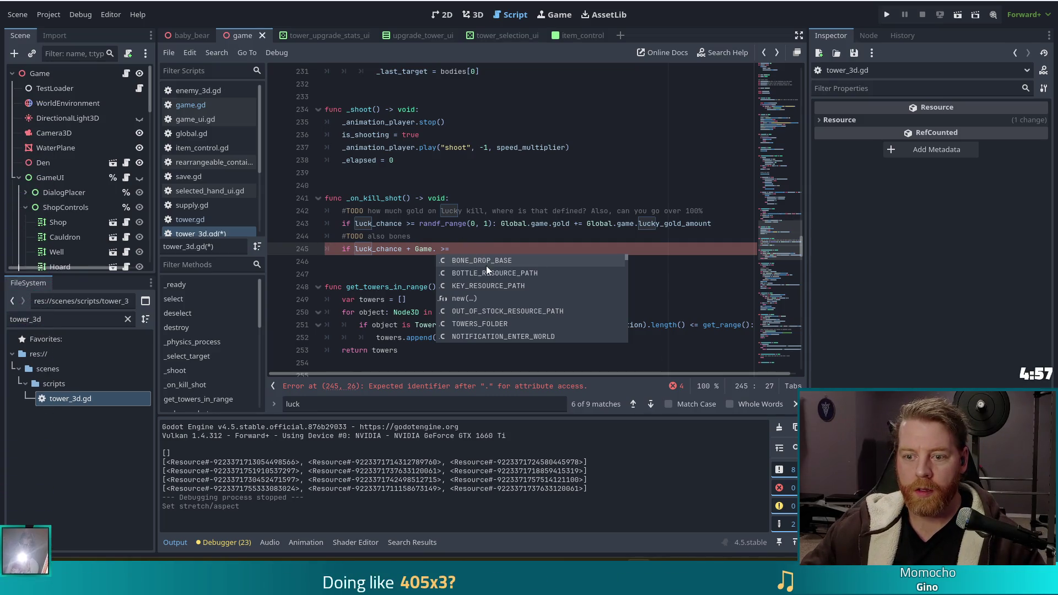
click(491, 263)
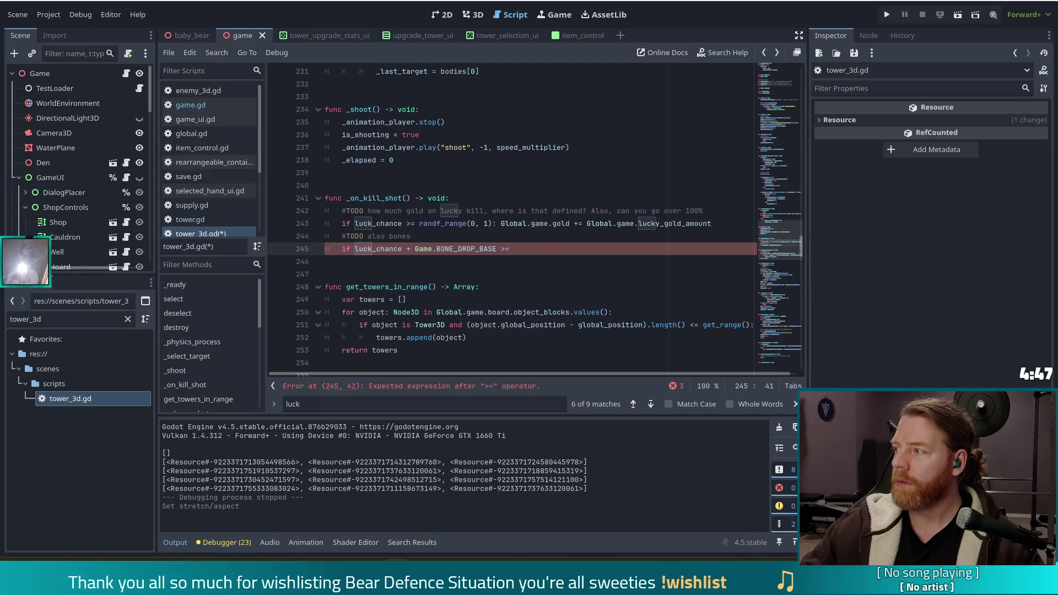
key(alt+Tab)
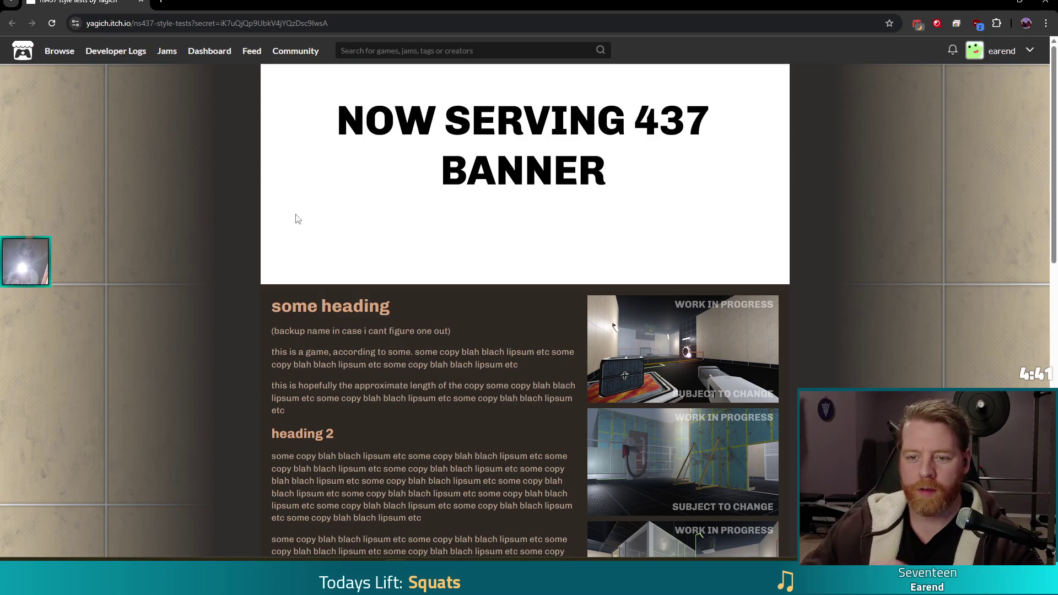
scroll(186, 219, down, 4)
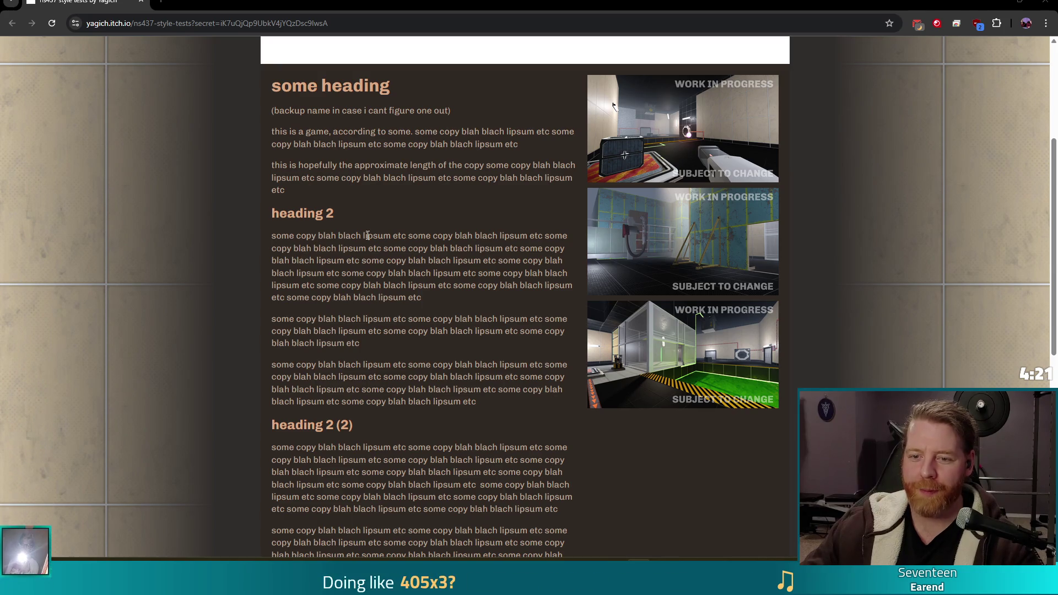
drag(351, 236, 439, 248)
click(437, 290)
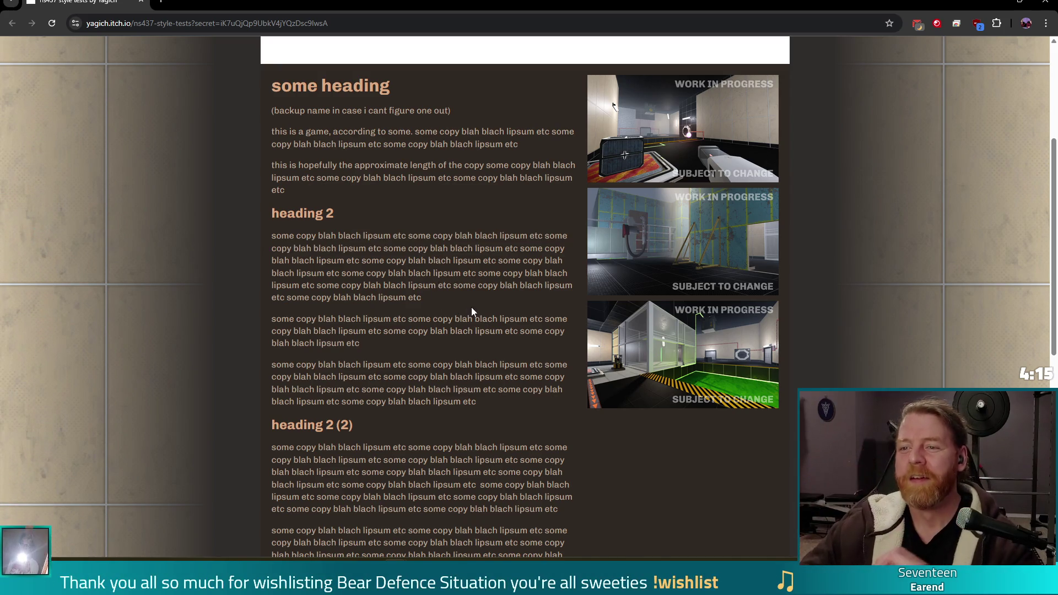
scroll(472, 308, down, 10)
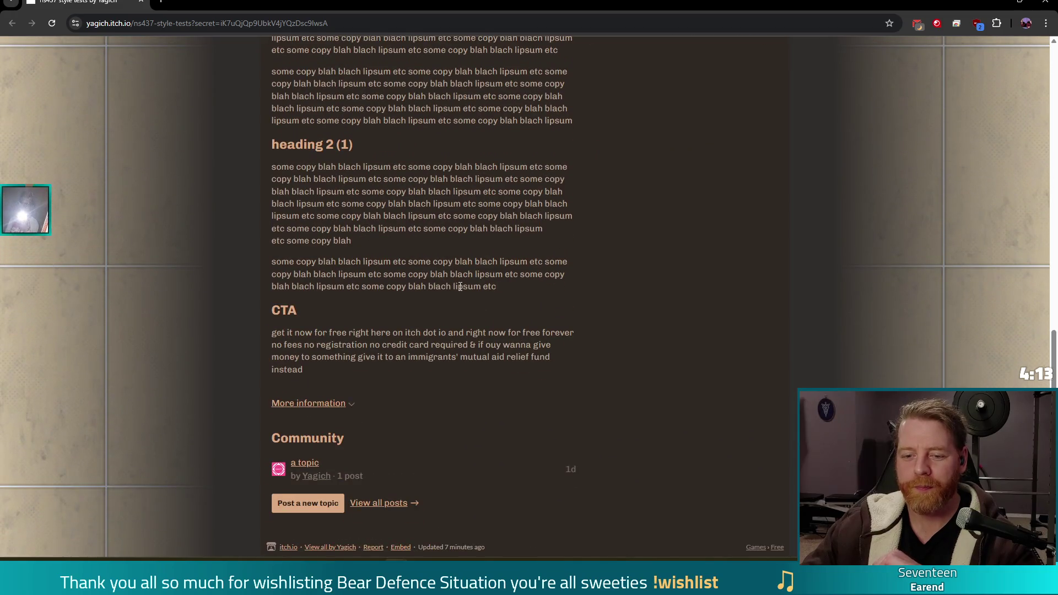
scroll(460, 287, up, 1)
scroll(460, 287, down, 1)
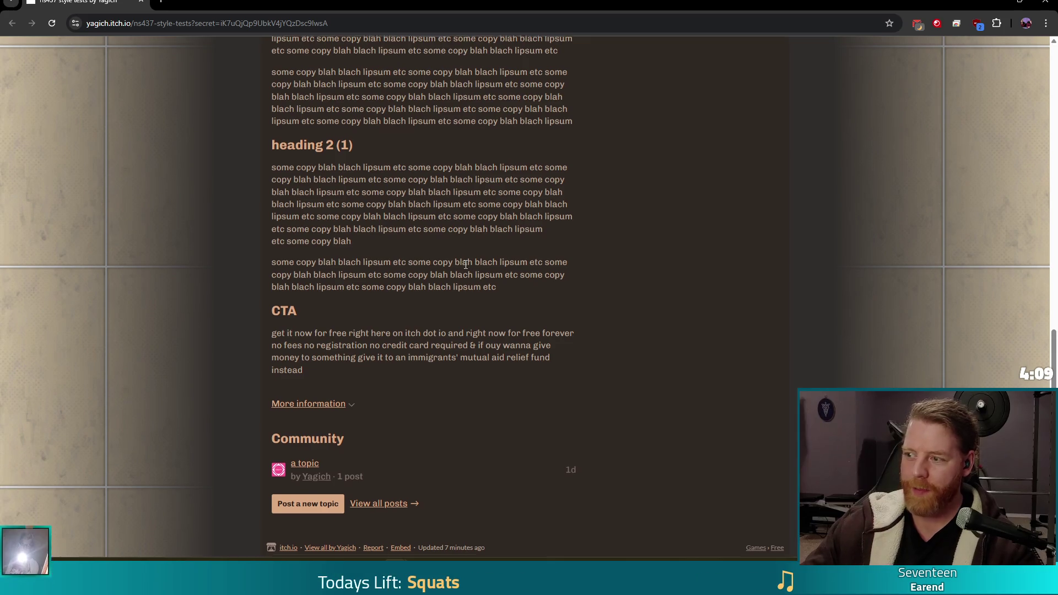
scroll(464, 263, up, 8)
scroll(444, 288, up, 1)
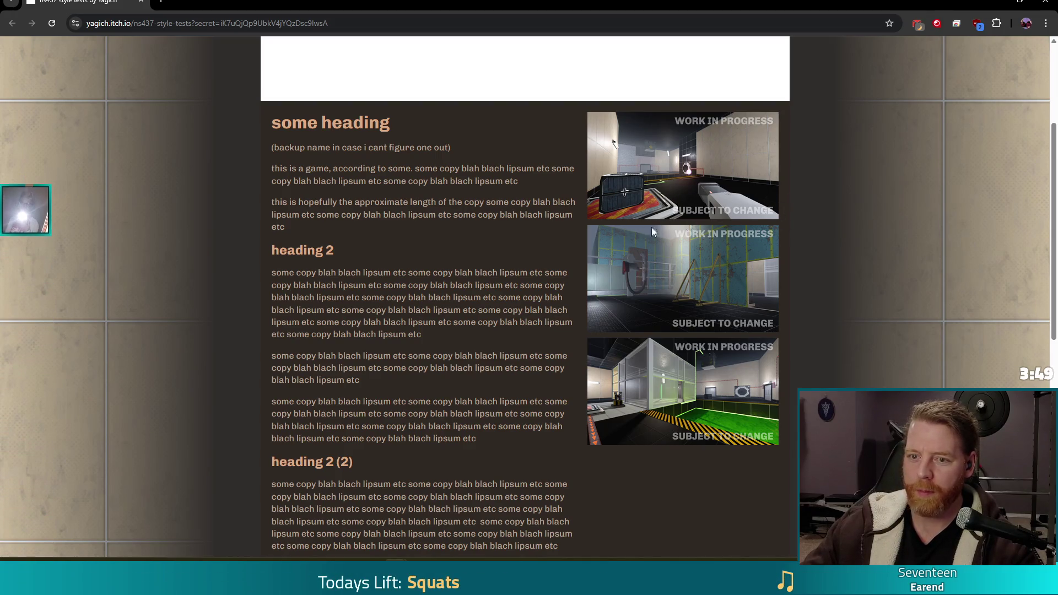
scroll(457, 265, up, 5)
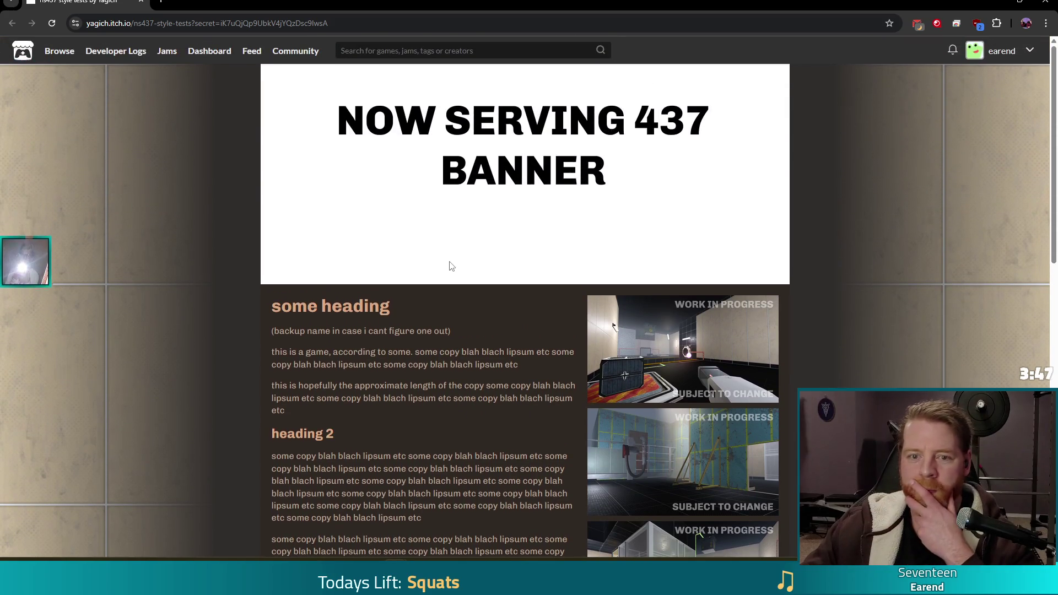
scroll(407, 356, down, 4)
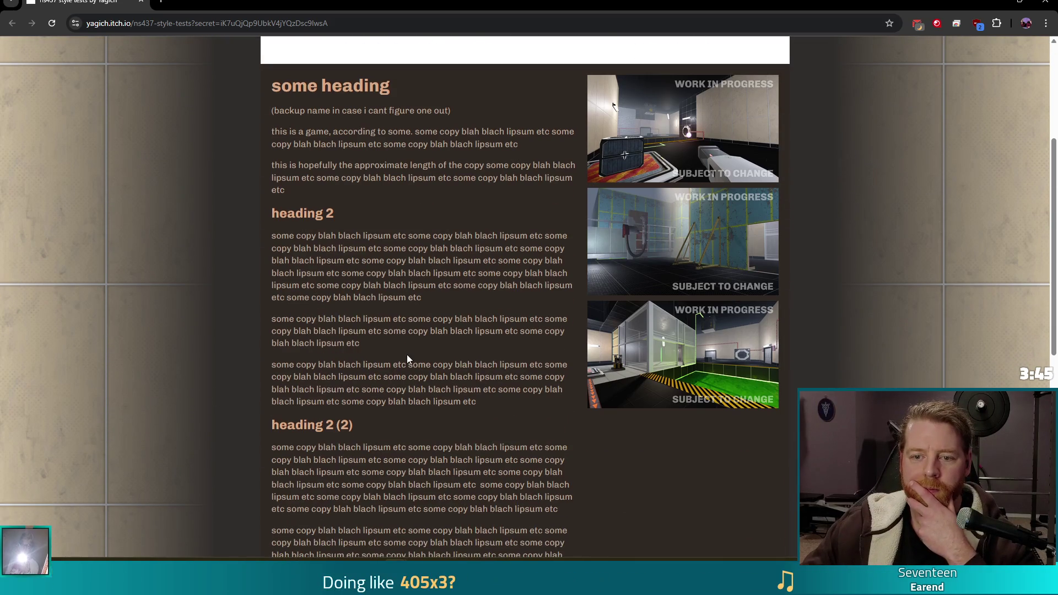
scroll(402, 347, down, 5)
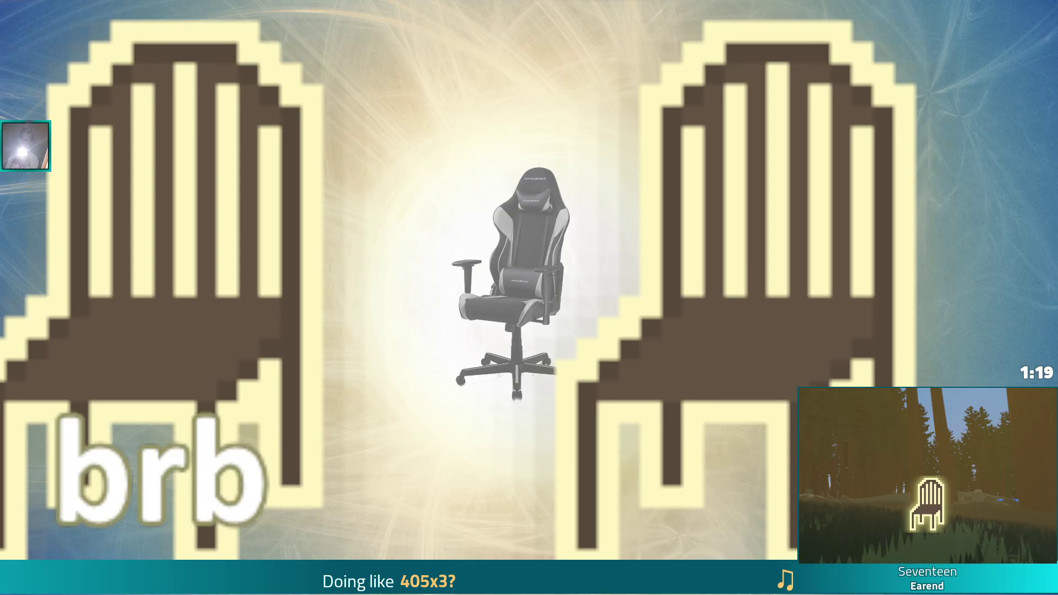